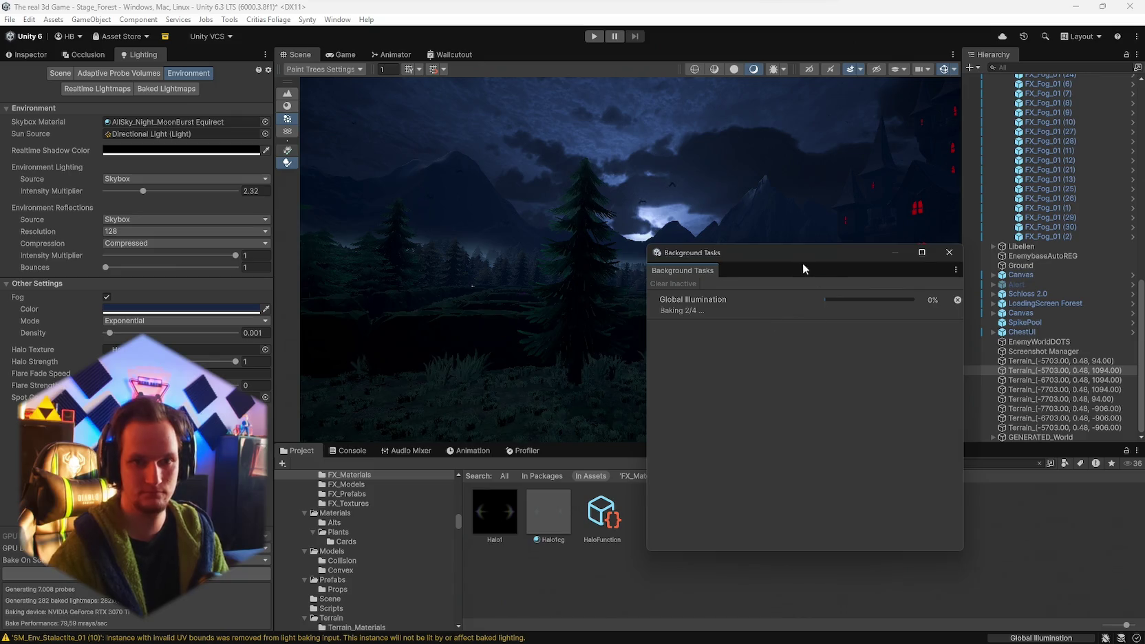
- Orbit toward the red-windowed castle, inspect nearby objects, and move the bake progress window lower right
mouse_move(663, 273)
left_mouse_down()
mouse_move(690, 255)
mouse_move(796, 251)
mouse_move(729, 247)
left_mouse_up()
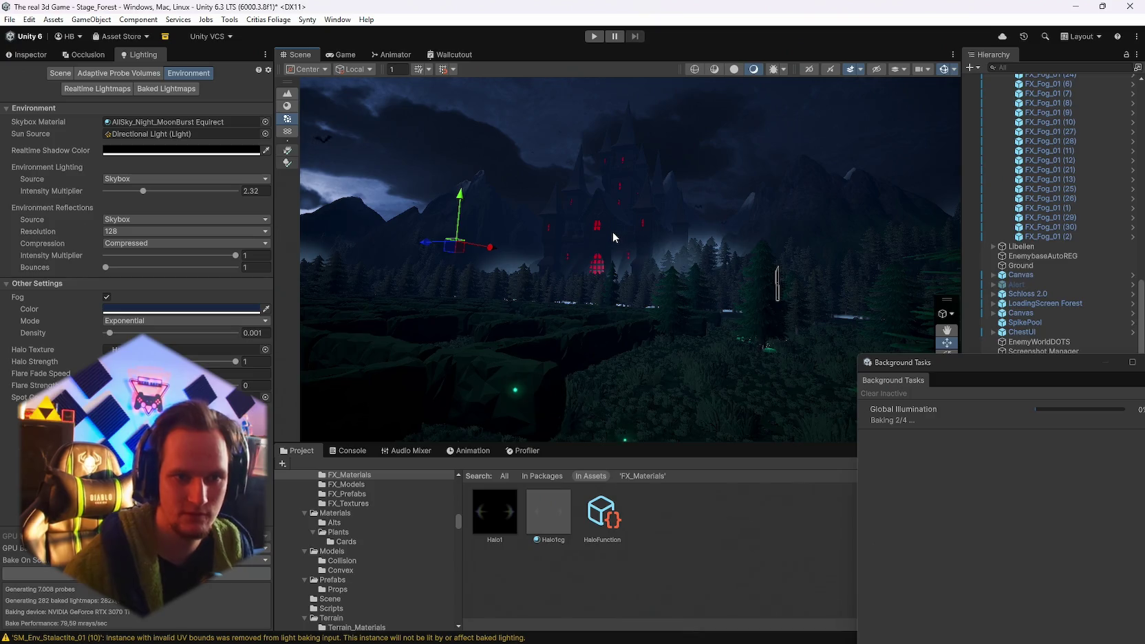
left_click(687, 242)
left_click(593, 198)
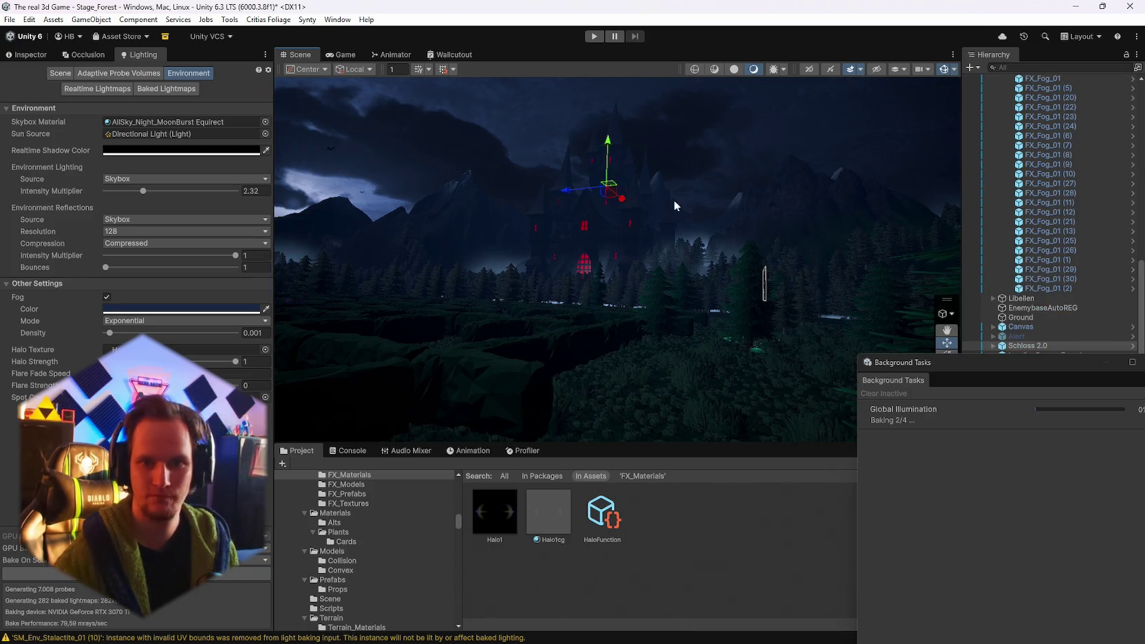
left_click_drag(984, 362, 895, 530)
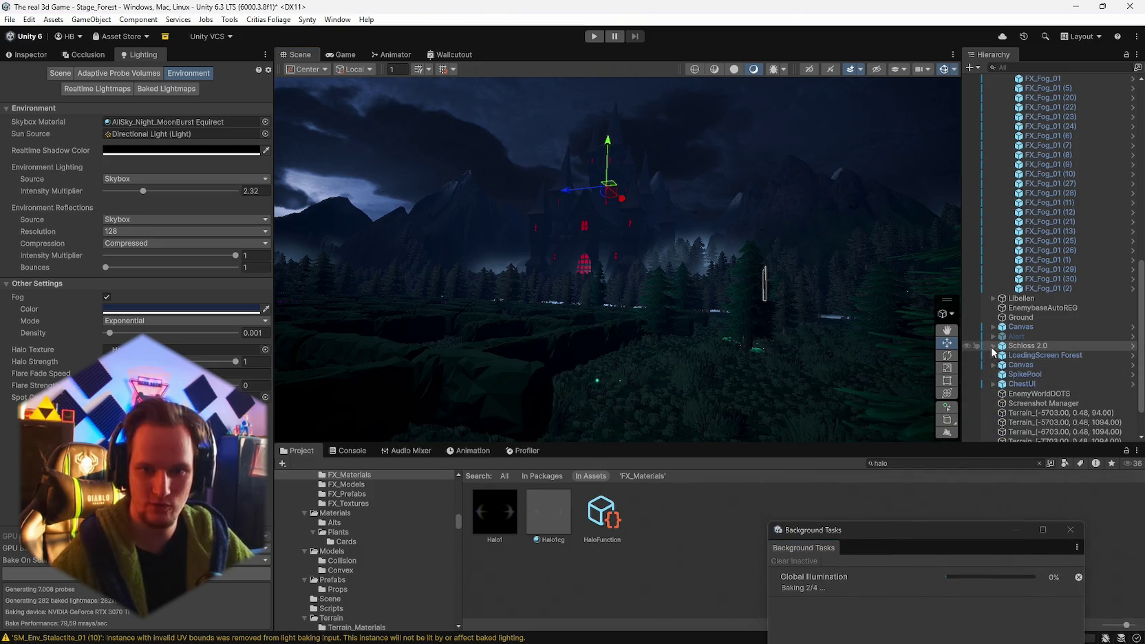
- Expand Schloss 2.0, select Meshy_AI_Haunted_Castle, and bring up its Material.001 settings
left_click(993, 346)
left_click(1032, 355)
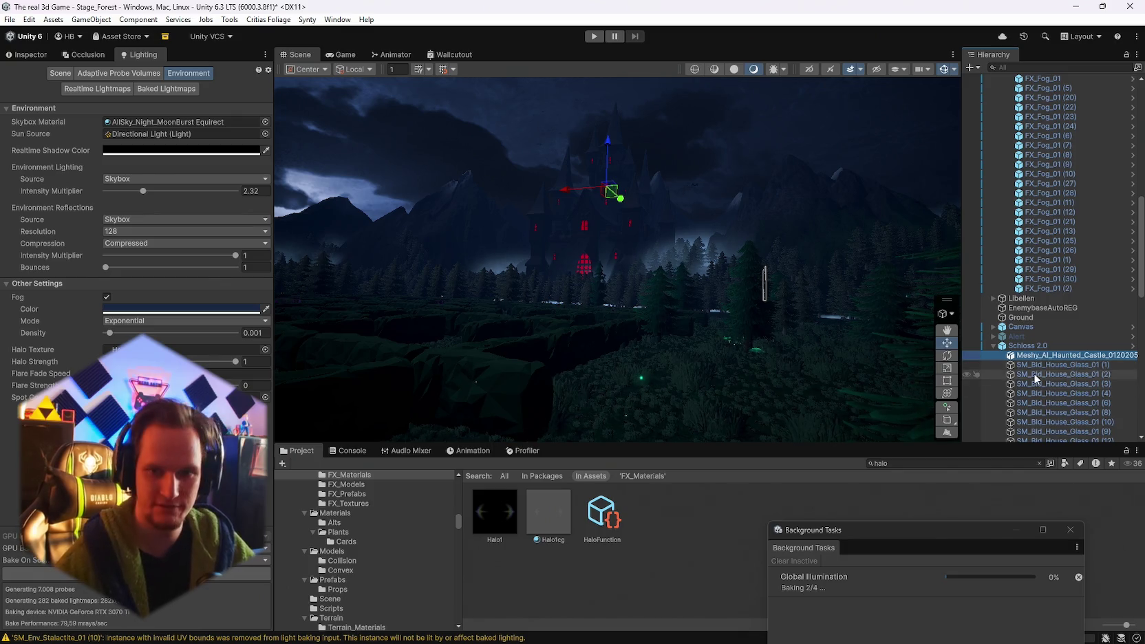
scroll(984, 375, "down", 3)
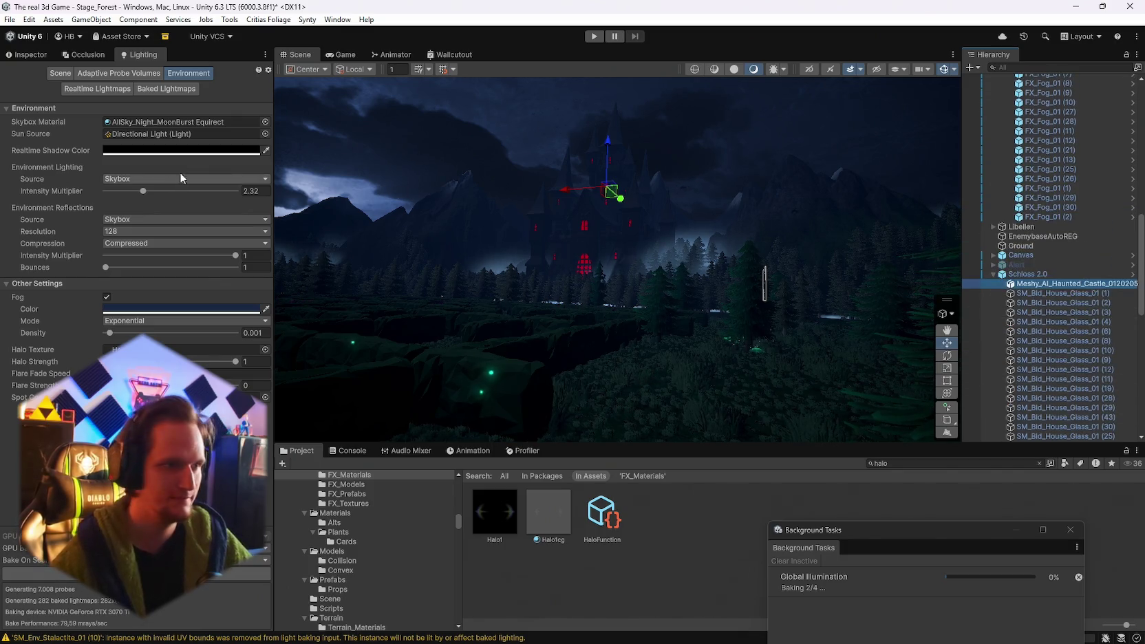
left_click(22, 55)
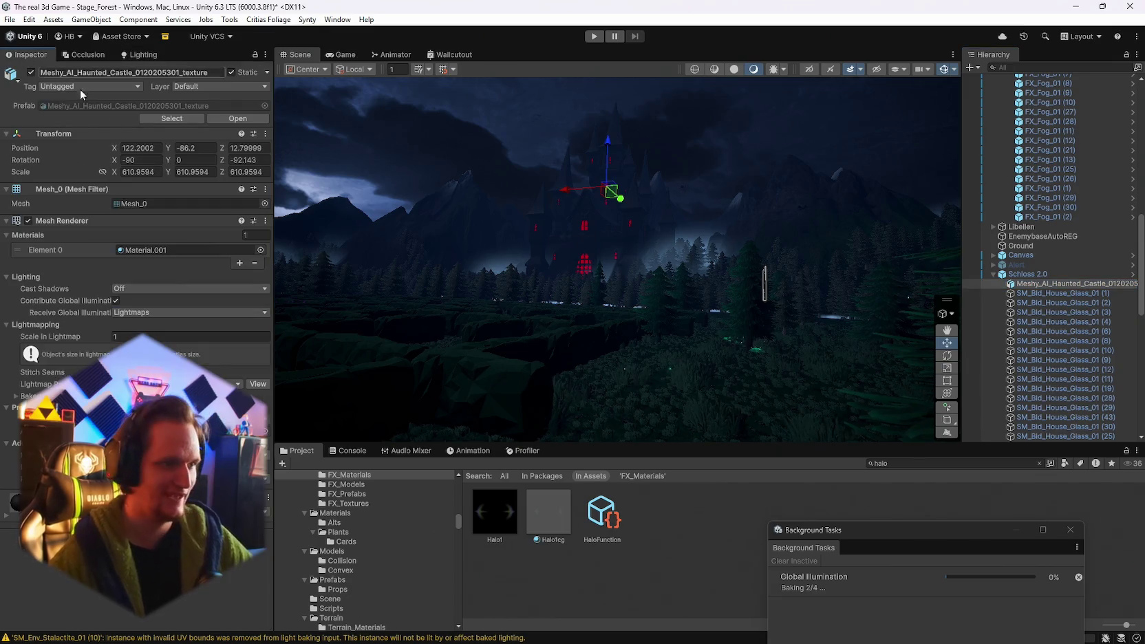
left_click(138, 253)
left_click(501, 526)
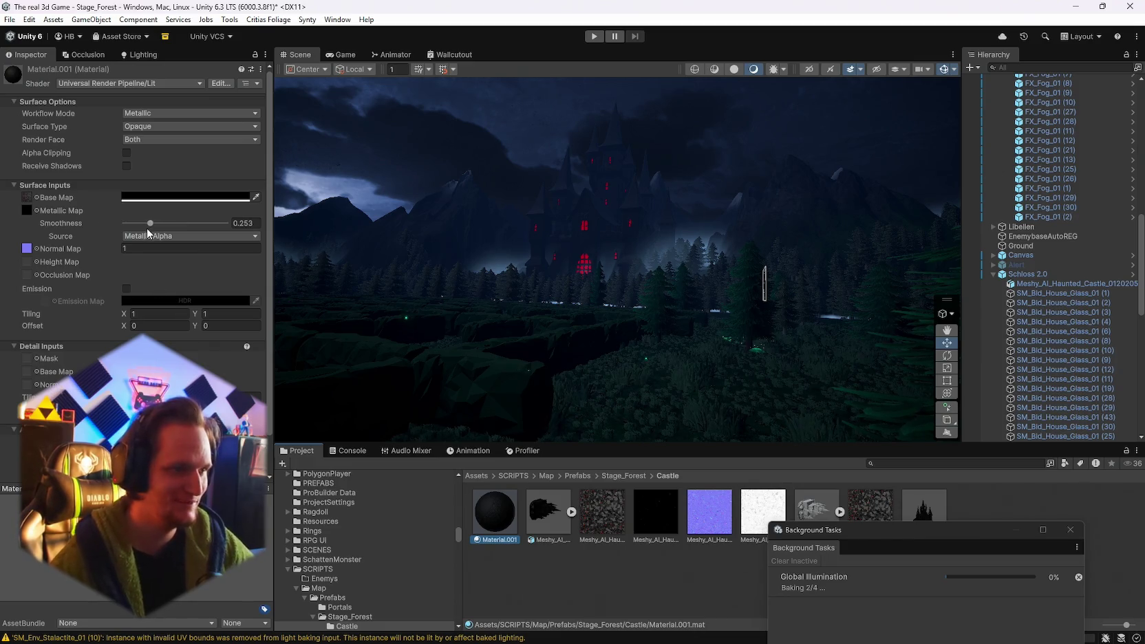
- Set Material.001's Smoothness to 0.113 and tick Receive Shadows in Surface Options
mouse_move(150, 223)
left_mouse_down()
mouse_move(126, 227)
mouse_move(217, 226)
mouse_move(79, 234)
mouse_move(138, 229)
left_mouse_up()
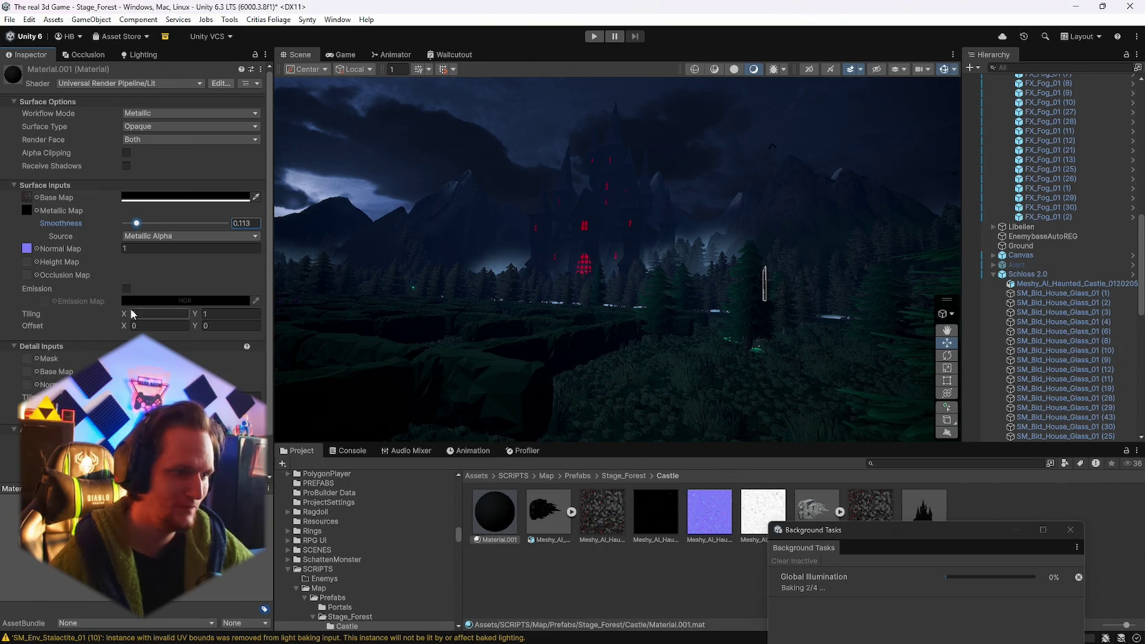
scroll(139, 229, "down", 1)
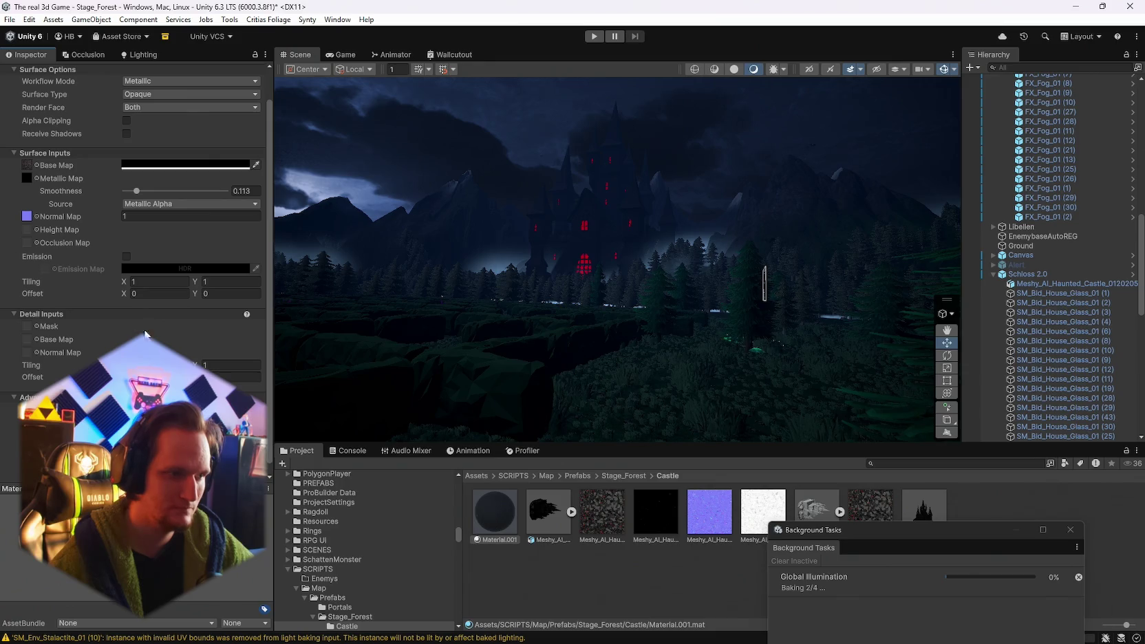
scroll(145, 325, "up", 2)
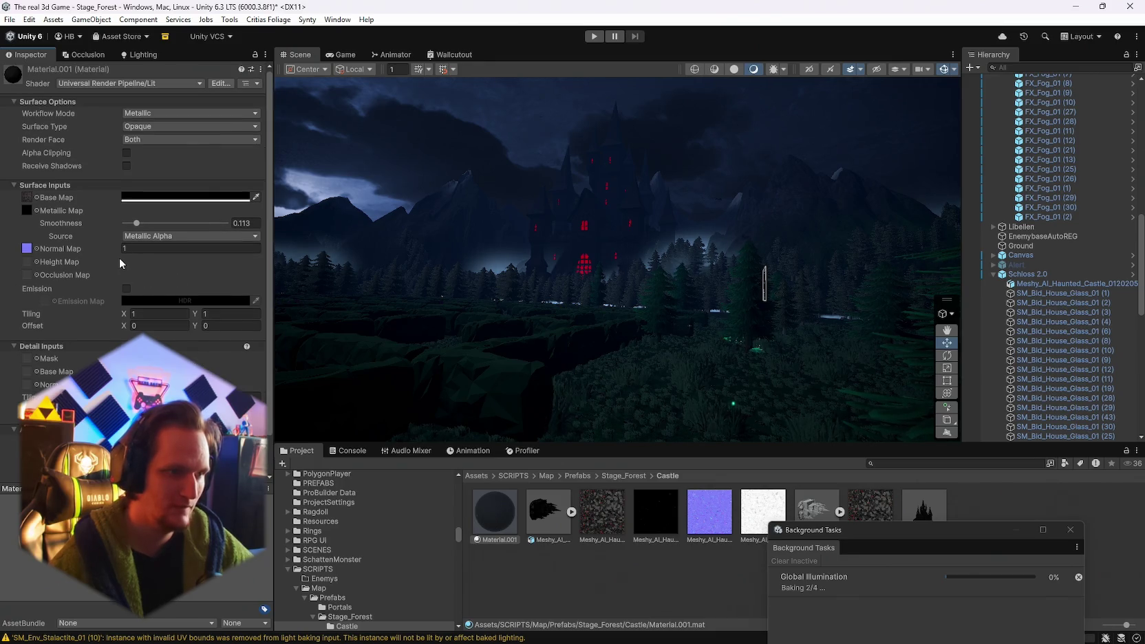
scroll(120, 262, "down", 2)
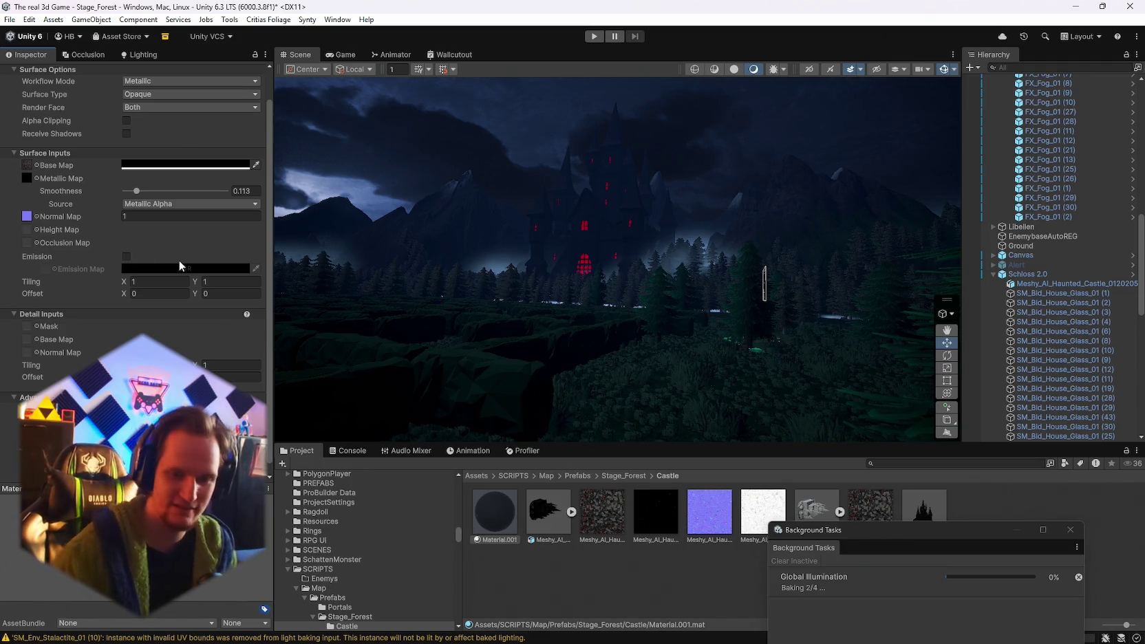
scroll(194, 258, "up", 2)
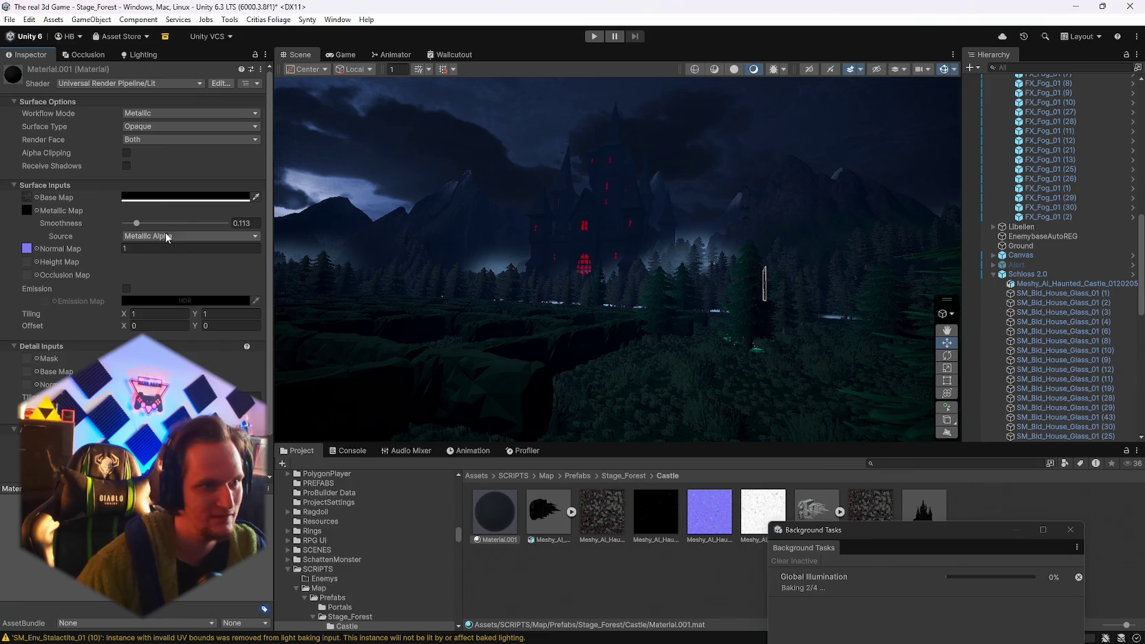
left_click(126, 166)
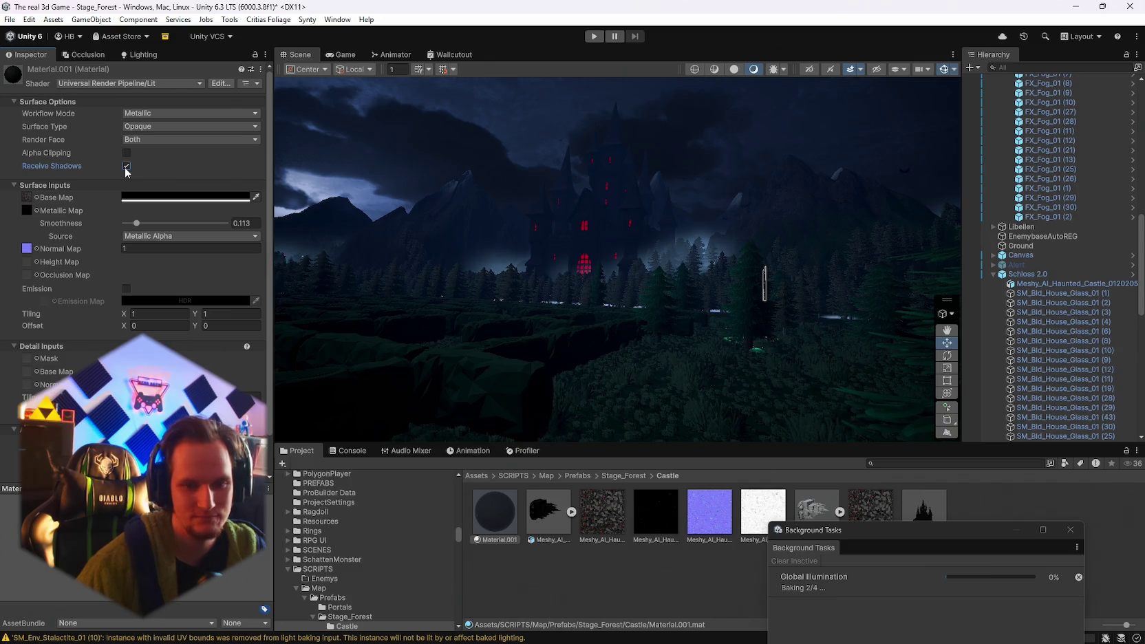
- Switch Material.001's Workflow Mode to Specular and open the Specular Map colour picker
left_click(138, 115)
left_click(152, 130)
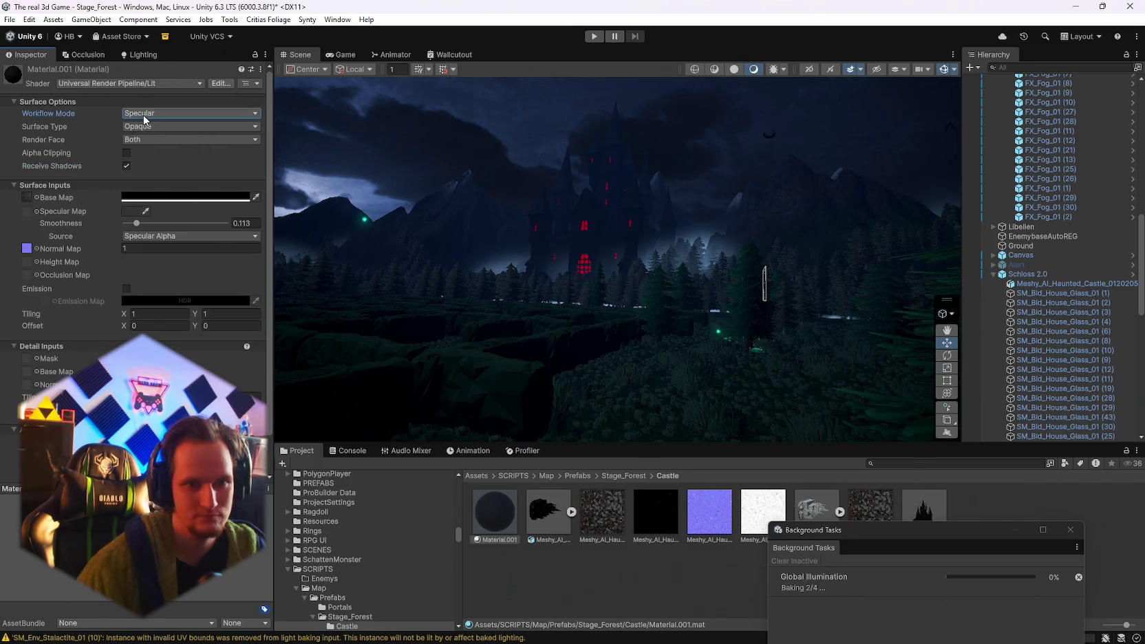
left_click(146, 117)
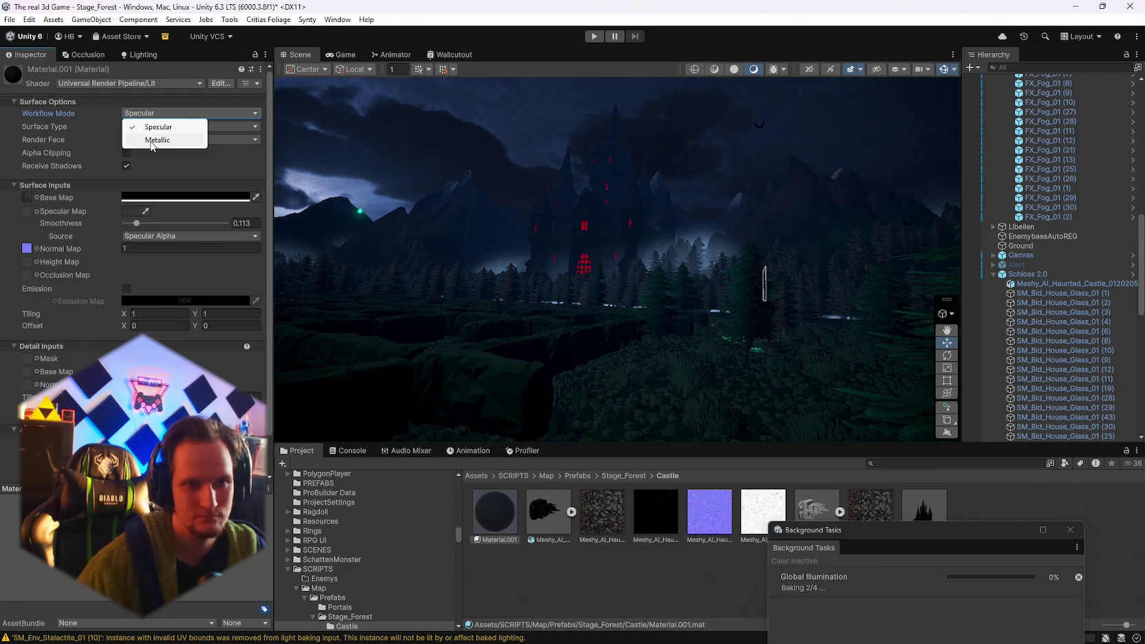
left_click(130, 211)
- Settle the specular colour on dark grey, then turn the view toward the castle's red windows
mouse_move(204, 319)
left_mouse_down()
mouse_move(221, 260)
mouse_move(151, 309)
mouse_move(113, 302)
mouse_move(110, 313)
mouse_move(150, 320)
mouse_move(275, 304)
mouse_move(251, 331)
left_mouse_up()
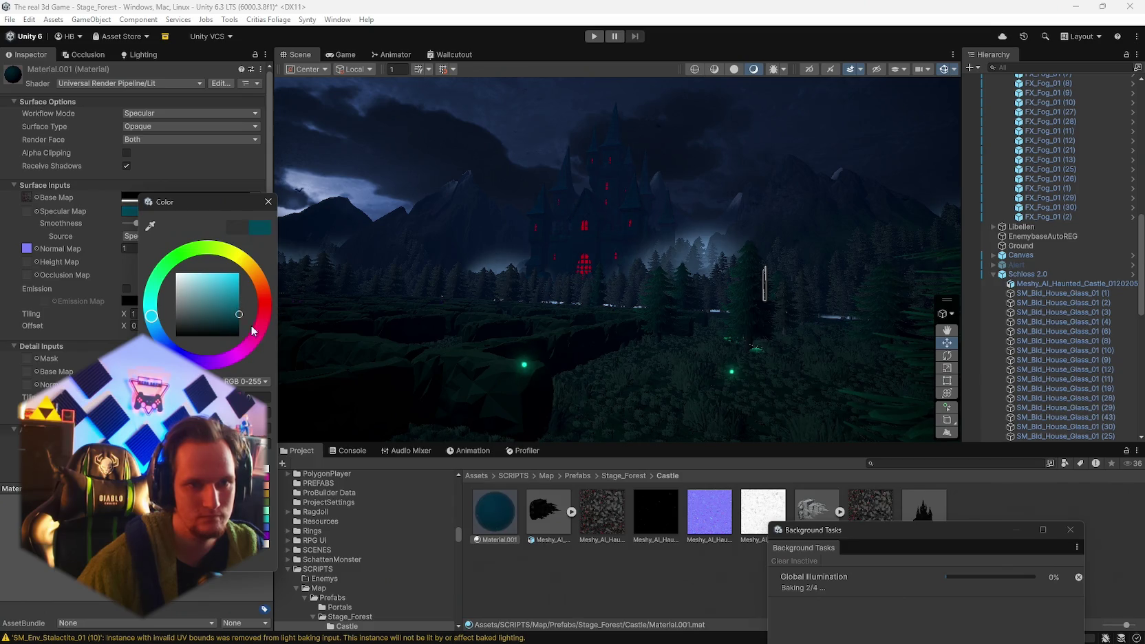
mouse_move(150, 318)
left_mouse_down()
mouse_move(154, 333)
mouse_move(154, 295)
mouse_move(177, 253)
mouse_move(230, 250)
mouse_move(258, 277)
mouse_move(270, 310)
mouse_move(246, 344)
mouse_move(185, 357)
left_mouse_up()
left_click_drag(178, 277, 163, 277)
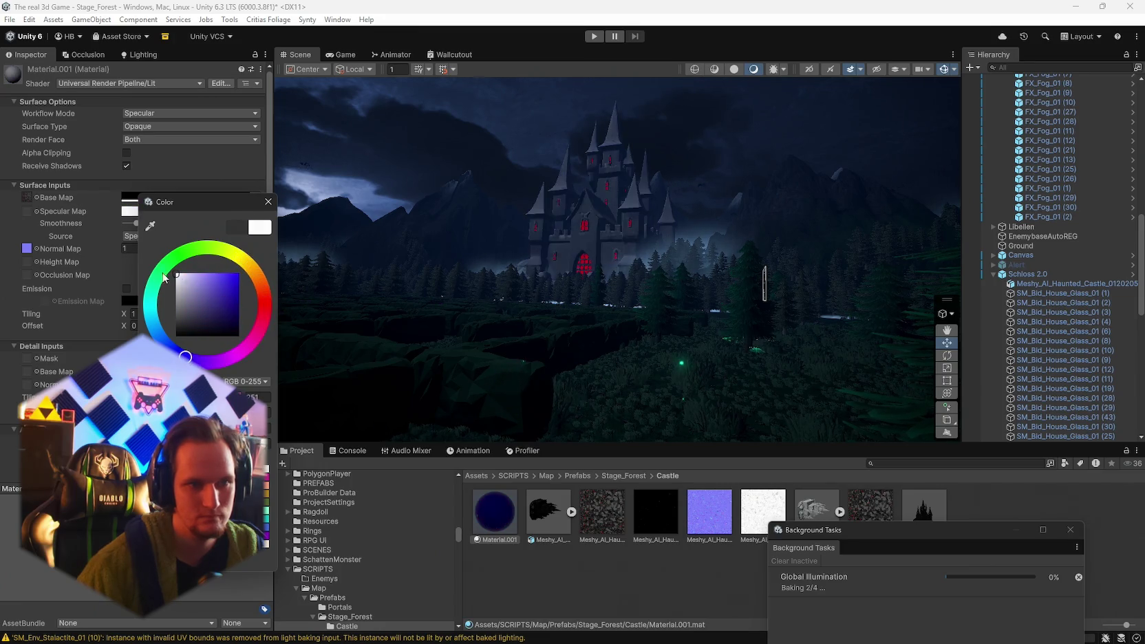
left_click_drag(129, 227, 124, 329)
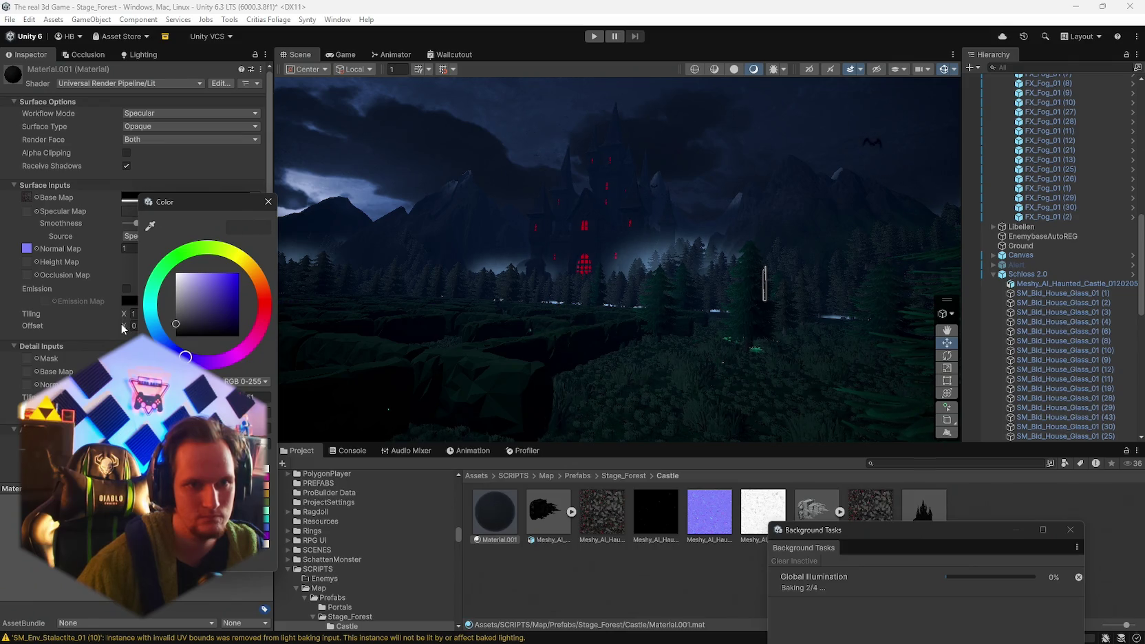
mouse_move(485, 206)
left_mouse_down()
mouse_move(559, 250)
mouse_move(612, 261)
mouse_move(501, 246)
mouse_move(506, 204)
mouse_move(569, 176)
mouse_move(544, 192)
mouse_move(519, 186)
mouse_move(551, 185)
mouse_move(553, 268)
mouse_move(523, 327)
mouse_move(467, 354)
mouse_move(551, 206)
mouse_move(584, 176)
mouse_move(680, 179)
mouse_move(730, 241)
mouse_move(770, 261)
mouse_move(894, 275)
left_mouse_up()
- Fly the Scene view down into the dark forest foliage and select the Directional Light
mouse_move(1128, 297)
left_mouse_down()
mouse_move(118, 315)
mouse_move(200, 302)
mouse_move(107, 311)
mouse_move(60, 336)
mouse_move(963, 330)
mouse_move(810, 263)
mouse_move(748, 389)
mouse_move(667, 387)
mouse_move(649, 327)
mouse_move(672, 335)
mouse_move(639, 332)
mouse_move(950, 289)
mouse_move(1038, 266)
mouse_move(1042, 247)
left_mouse_up()
mouse_move(895, 275)
left_mouse_down()
mouse_move(723, 309)
mouse_move(575, 307)
mouse_move(549, 326)
mouse_move(626, 365)
mouse_move(626, 329)
mouse_move(344, 312)
mouse_move(352, 379)
mouse_move(309, 247)
mouse_move(402, 376)
mouse_move(368, 441)
mouse_move(307, 378)
mouse_move(365, 362)
left_mouse_up()
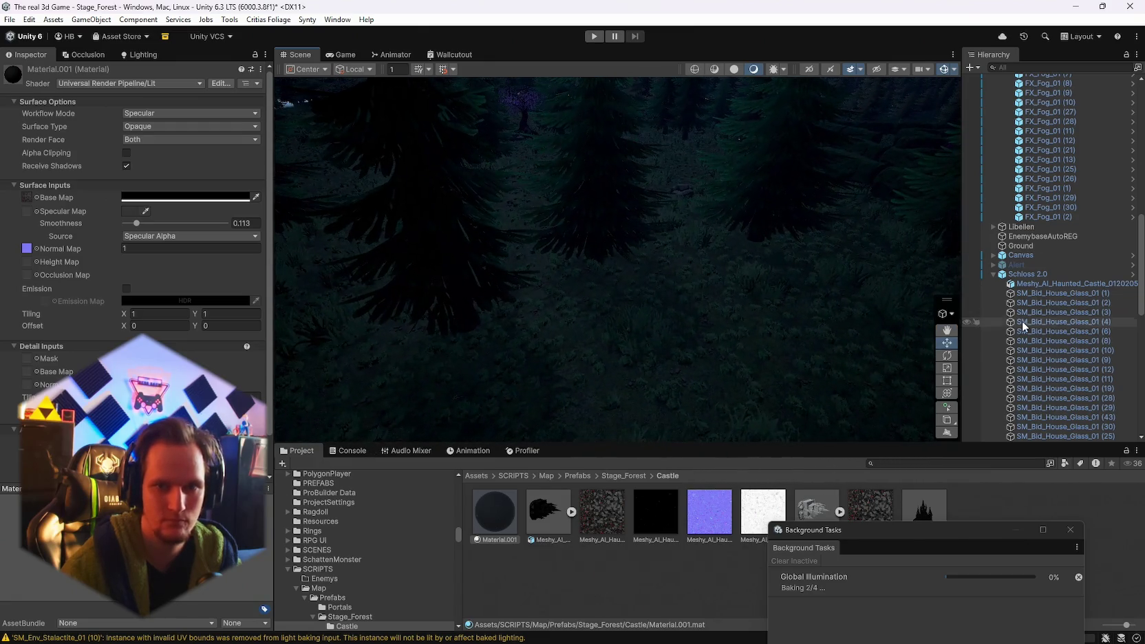
scroll(1049, 316, "up", 15)
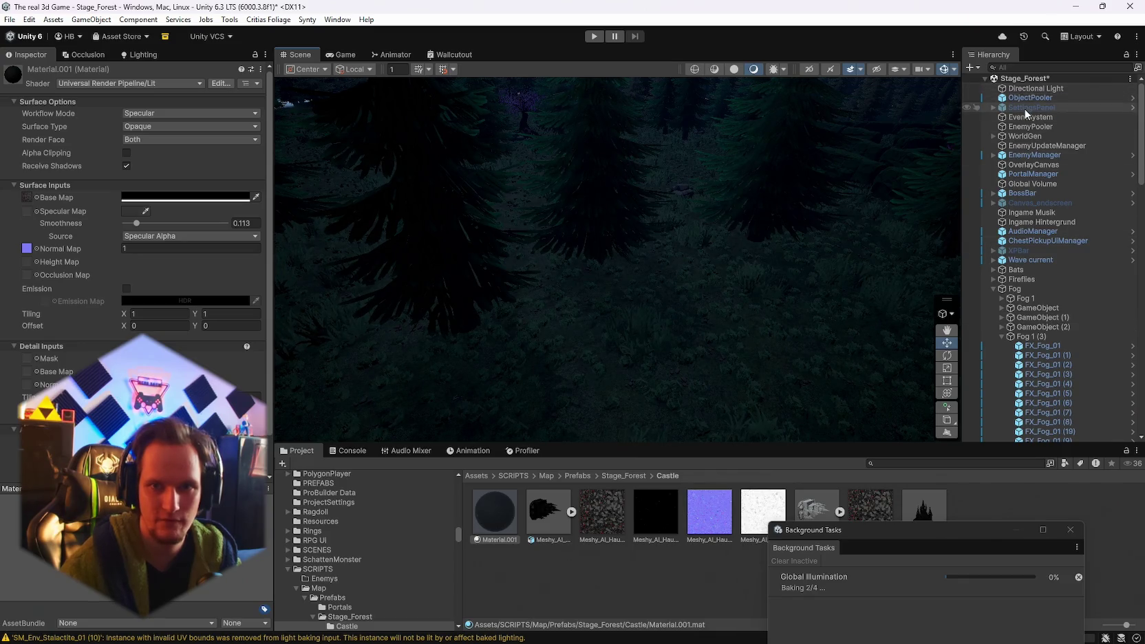
left_click(1039, 88)
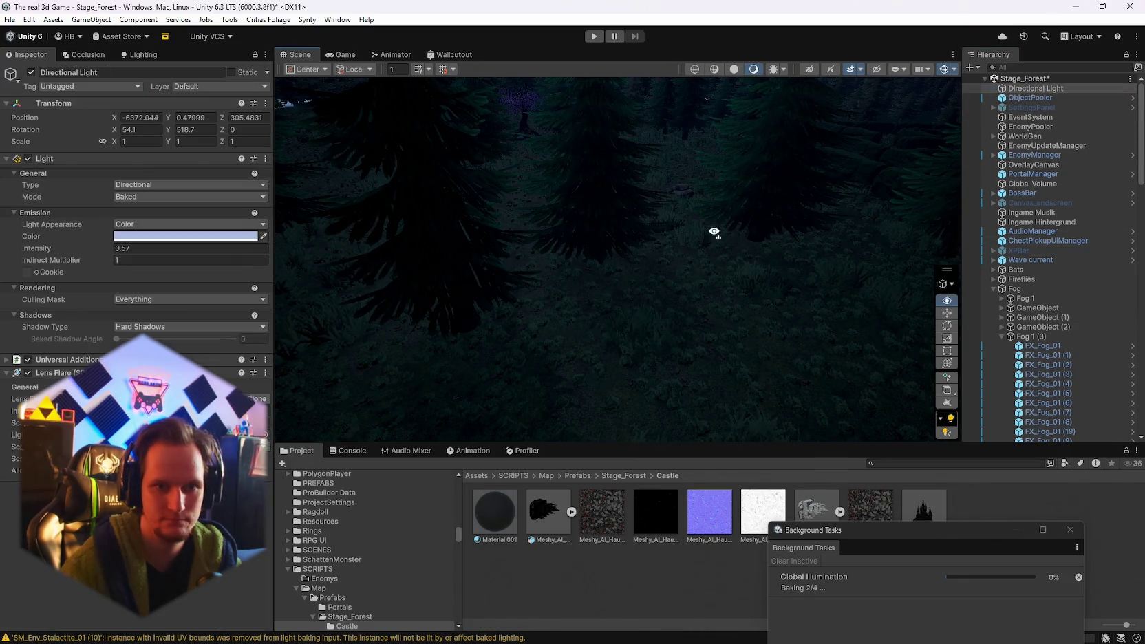
- Scrub the Directional Light's Y rotation through 565 and 569, settling on 558.2
left_click_drag(713, 232, 555, 218)
left_click_drag(168, 135, 183, 133)
left_click_drag(377, 138, 400, 138)
mouse_move(556, 259)
left_mouse_down()
mouse_move(544, 227)
mouse_move(529, 350)
mouse_move(519, 342)
mouse_move(543, 315)
mouse_move(544, 327)
left_mouse_up()
left_click_drag(170, 130, 179, 129)
mouse_move(544, 351)
left_mouse_down()
mouse_move(690, 269)
mouse_move(795, 280)
mouse_move(762, 222)
mouse_move(637, 319)
mouse_move(608, 314)
left_mouse_up()
left_click_drag(195, 128, 170, 127)
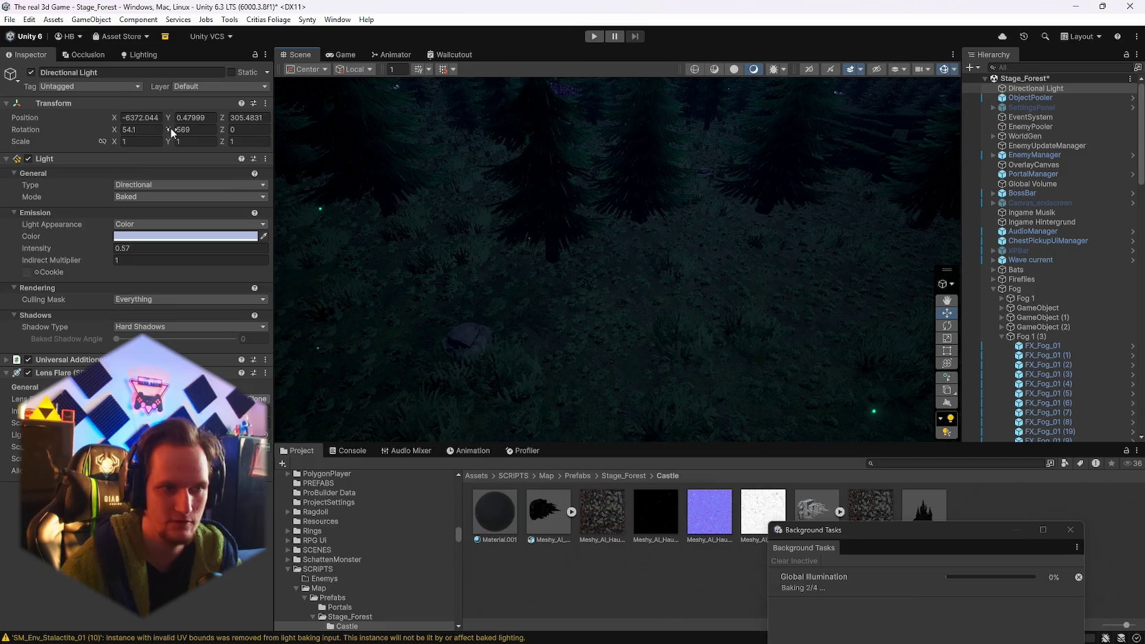
mouse_move(619, 289)
left_mouse_down()
mouse_move(613, 327)
mouse_move(629, 326)
mouse_move(675, 201)
mouse_move(800, 344)
mouse_move(962, 308)
mouse_move(881, 217)
mouse_move(851, 225)
mouse_move(826, 263)
mouse_move(885, 248)
mouse_move(877, 274)
mouse_move(779, 294)
mouse_move(779, 332)
mouse_move(450, 347)
mouse_move(8, 331)
mouse_move(1138, 311)
mouse_move(22, 302)
mouse_move(40, 284)
mouse_move(370, 274)
mouse_move(314, 289)
mouse_move(42, 297)
mouse_move(69, 244)
mouse_move(596, 263)
left_mouse_up()
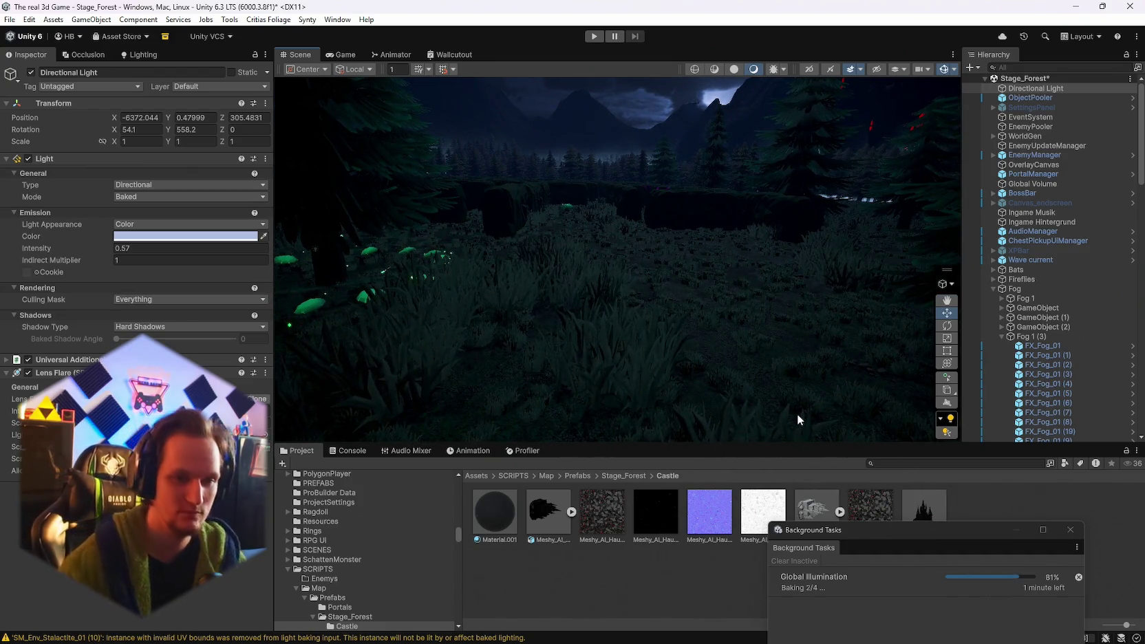
- Look around back to the castle above the forest and select FX_Fog_01 (2)
mouse_move(694, 338)
left_mouse_down()
mouse_move(618, 309)
mouse_move(664, 336)
left_mouse_up()
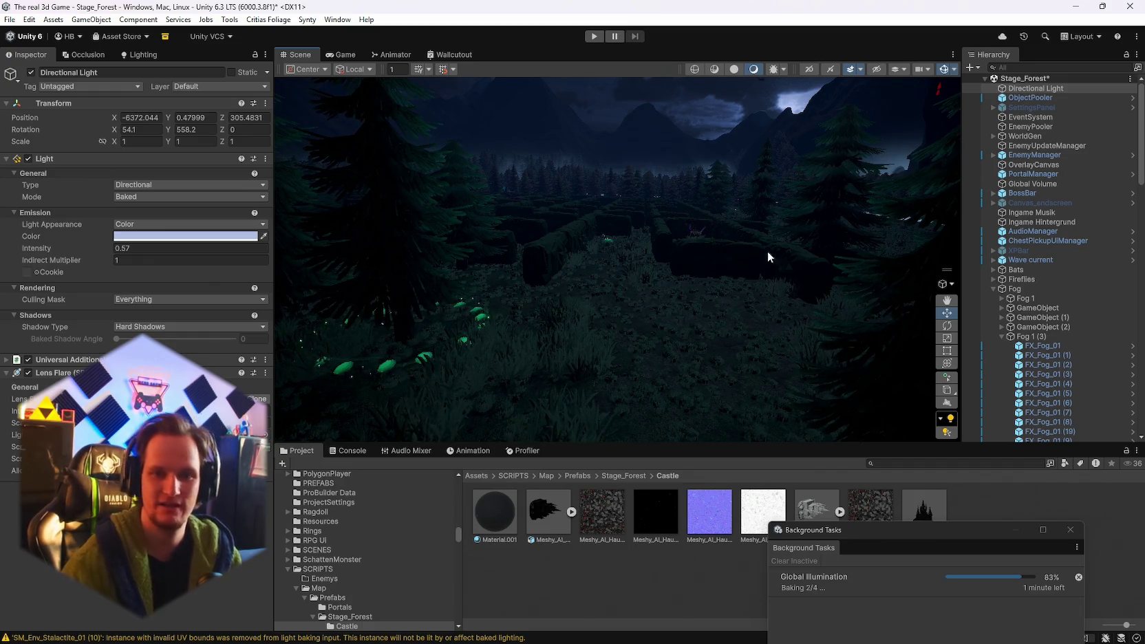
mouse_move(745, 282)
left_mouse_down()
mouse_move(671, 318)
mouse_move(462, 163)
mouse_move(511, 182)
mouse_move(490, 161)
mouse_move(633, 276)
mouse_move(732, 276)
mouse_move(887, 237)
mouse_move(759, 225)
mouse_move(368, 239)
mouse_move(915, 234)
mouse_move(275, 237)
mouse_move(603, 243)
mouse_move(705, 220)
mouse_move(970, 236)
mouse_move(289, 233)
mouse_move(316, 236)
mouse_move(295, 222)
mouse_move(419, 248)
mouse_move(516, 242)
mouse_move(655, 369)
mouse_move(746, 409)
mouse_move(708, 416)
mouse_move(593, 416)
mouse_move(681, 410)
mouse_move(657, 389)
mouse_move(37, 389)
mouse_move(1089, 382)
mouse_move(962, 384)
mouse_move(964, 368)
mouse_move(1059, 380)
mouse_move(998, 373)
mouse_move(1036, 405)
mouse_move(1104, 372)
mouse_move(520, 262)
left_mouse_up()
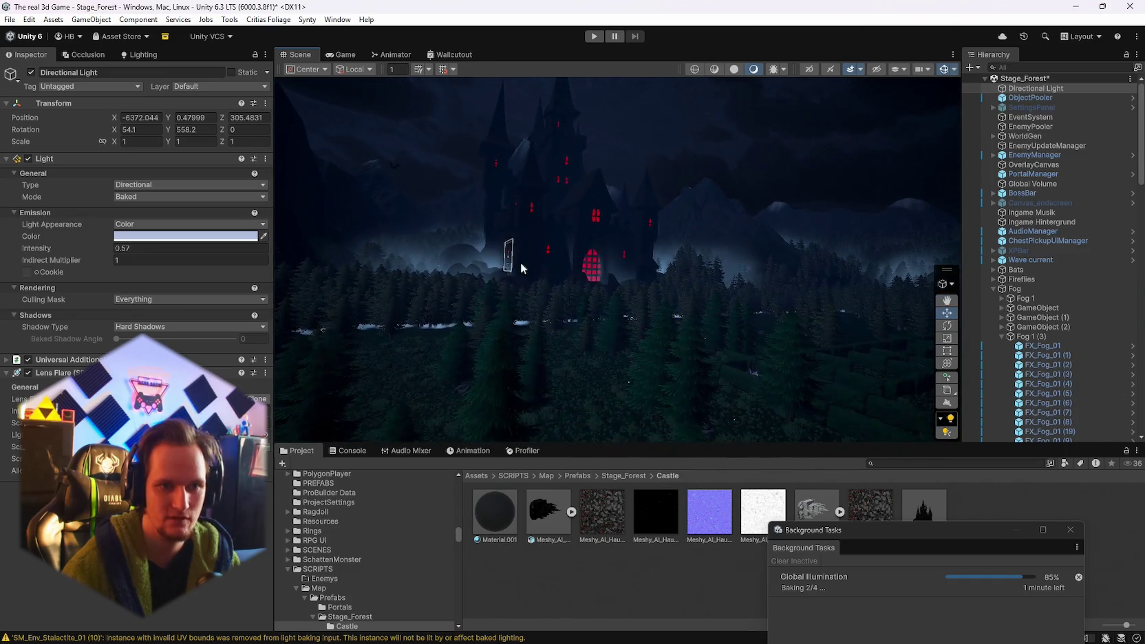
left_click(616, 267)
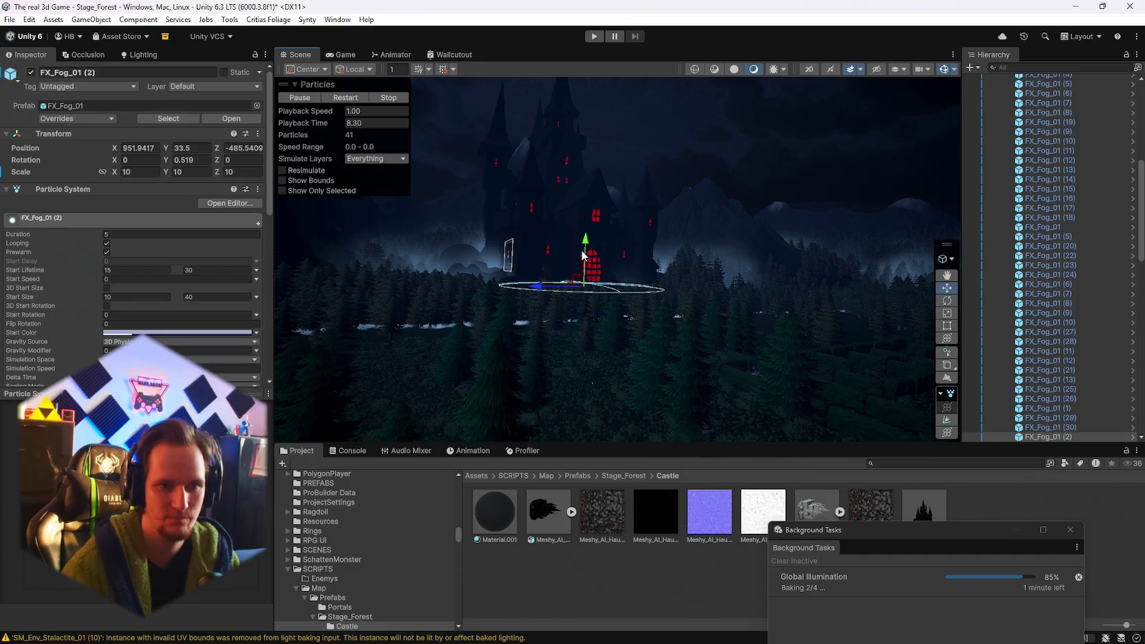
- Drag FX_Fog_01 (2)'s Y-axis handle down from 33.5 to about -35
mouse_move(582, 256)
left_mouse_down()
mouse_move(582, 282)
mouse_move(793, 355)
mouse_move(907, 414)
mouse_move(708, 330)
mouse_move(619, 309)
mouse_move(600, 225)
mouse_move(592, 234)
mouse_move(606, 247)
mouse_move(1014, 345)
mouse_move(124, 306)
mouse_move(210, 301)
mouse_move(262, 329)
mouse_move(261, 314)
mouse_move(635, 299)
mouse_move(805, 261)
mouse_move(737, 301)
mouse_move(929, 289)
mouse_move(23, 263)
mouse_move(77, 291)
mouse_move(65, 314)
mouse_move(760, 393)
mouse_move(763, 403)
mouse_move(646, 358)
mouse_move(603, 378)
mouse_move(478, 276)
mouse_move(481, 367)
mouse_move(452, 283)
mouse_move(383, 289)
mouse_move(395, 296)
left_mouse_up()
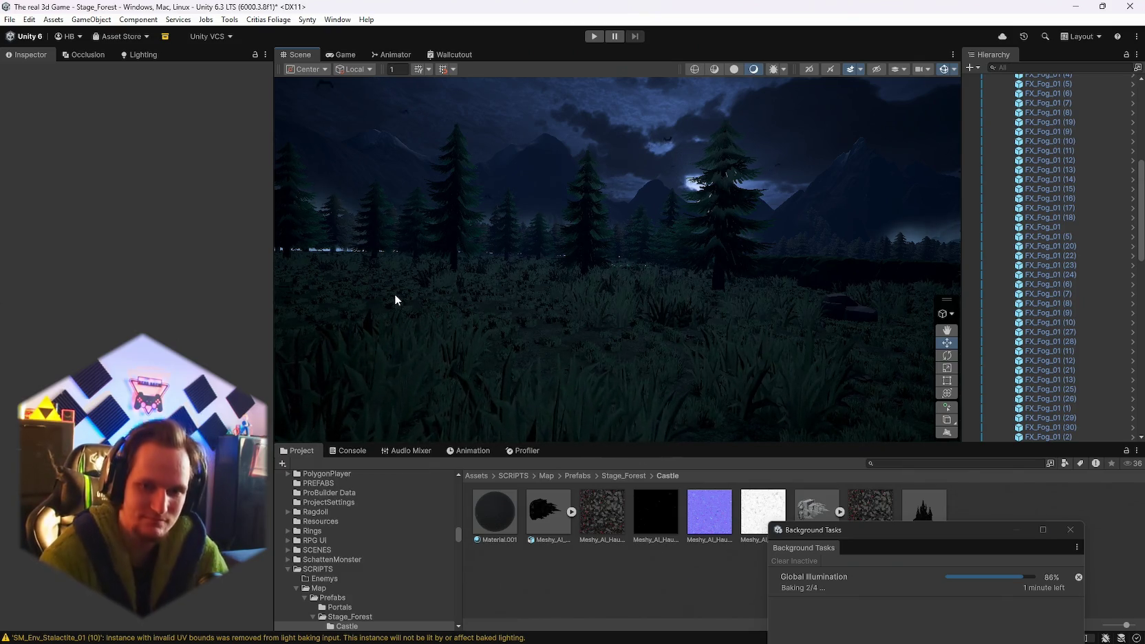
- Fly the Scene view up past the tall pine to overlook the foggy valley and mountains
mouse_move(666, 241)
left_mouse_down()
mouse_move(452, 294)
mouse_move(382, 289)
mouse_move(677, 312)
left_mouse_up()
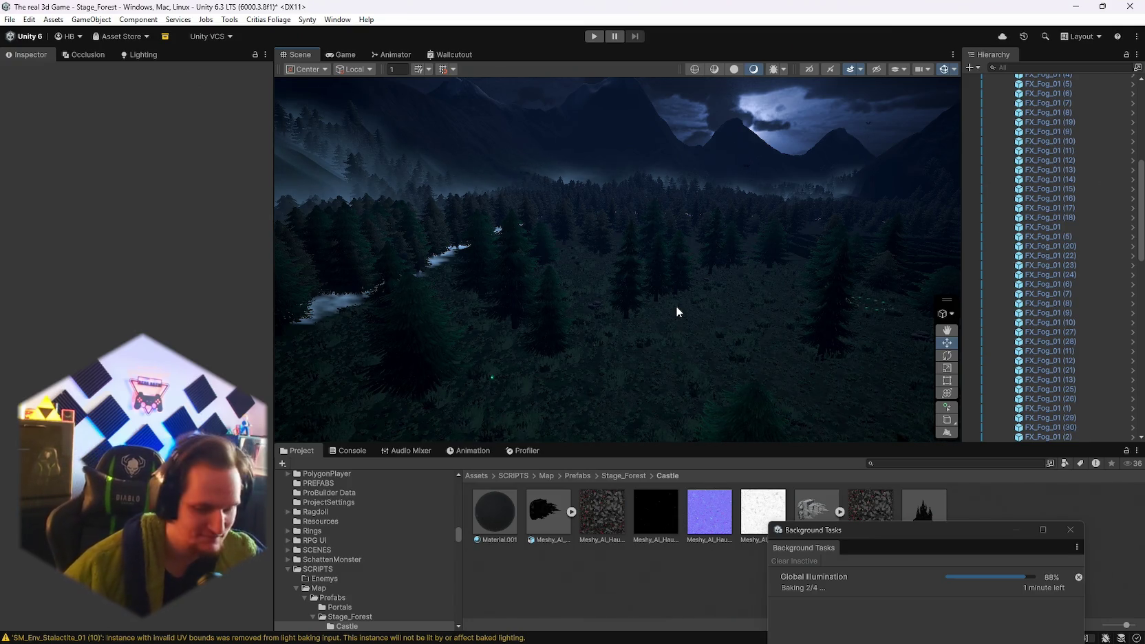
- Shift the bake progress window up and back, then turn the Scene camera left toward the trees
mouse_move(891, 533)
left_mouse_down()
mouse_move(904, 431)
mouse_move(855, 412)
mouse_move(921, 548)
left_mouse_up()
mouse_move(572, 265)
left_mouse_down()
mouse_move(736, 286)
mouse_move(755, 318)
mouse_move(898, 262)
mouse_move(892, 230)
mouse_move(683, 210)
mouse_move(792, 297)
mouse_move(783, 281)
mouse_move(647, 265)
mouse_move(672, 253)
mouse_move(663, 233)
left_mouse_up()
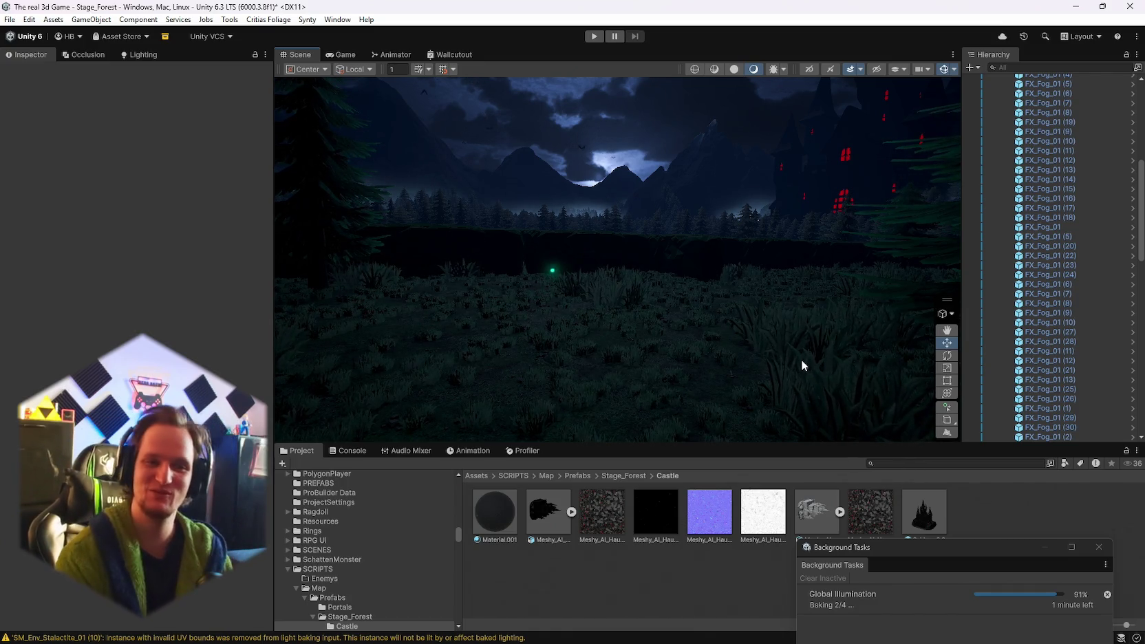
mouse_move(757, 266)
left_mouse_down()
mouse_move(708, 255)
mouse_move(728, 258)
mouse_move(720, 245)
mouse_move(425, 263)
mouse_move(813, 248)
mouse_move(702, 237)
mouse_move(675, 258)
mouse_move(703, 219)
mouse_move(714, 221)
mouse_move(688, 232)
mouse_move(709, 228)
mouse_move(689, 227)
mouse_move(707, 238)
mouse_move(708, 285)
mouse_move(534, 291)
mouse_move(682, 301)
mouse_move(710, 286)
mouse_move(711, 254)
mouse_move(481, 320)
mouse_move(617, 320)
left_mouse_up()
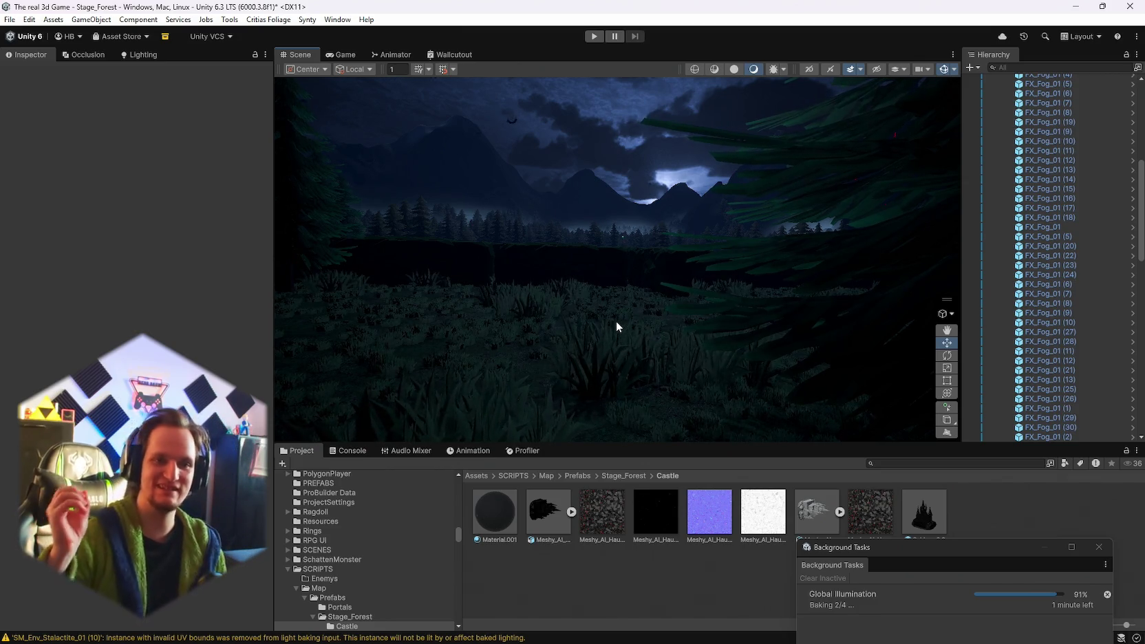
- Orbit the Scene camera from the fern up toward the mountains until the castle's red windows show
mouse_move(660, 261)
left_mouse_down()
mouse_move(598, 256)
mouse_move(657, 265)
mouse_move(655, 305)
mouse_move(670, 294)
mouse_move(666, 319)
mouse_move(657, 248)
mouse_move(702, 247)
mouse_move(741, 230)
mouse_move(774, 161)
mouse_move(695, 283)
mouse_move(684, 343)
mouse_move(705, 414)
mouse_move(720, 337)
mouse_move(728, 350)
mouse_move(718, 271)
mouse_move(695, 222)
mouse_move(685, 232)
left_mouse_up()
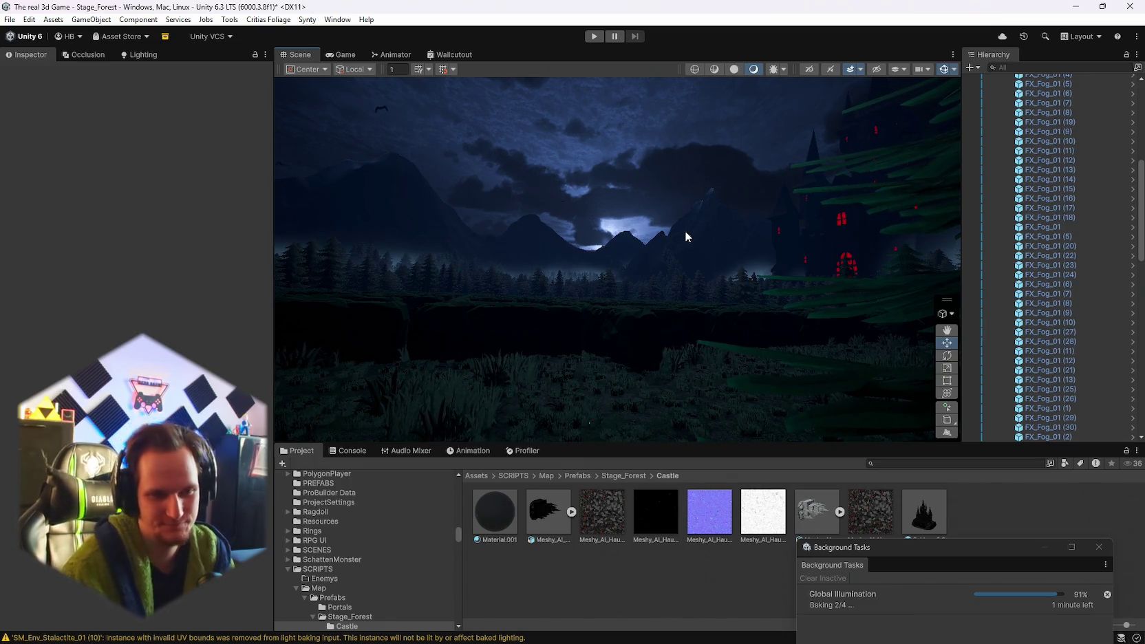
- Swing the Scene view from the castle across to the forest treeline
mouse_move(685, 236)
left_mouse_down()
mouse_move(709, 233)
mouse_move(172, 249)
mouse_move(1113, 197)
mouse_move(856, 230)
mouse_move(577, 245)
mouse_move(604, 247)
left_mouse_up()
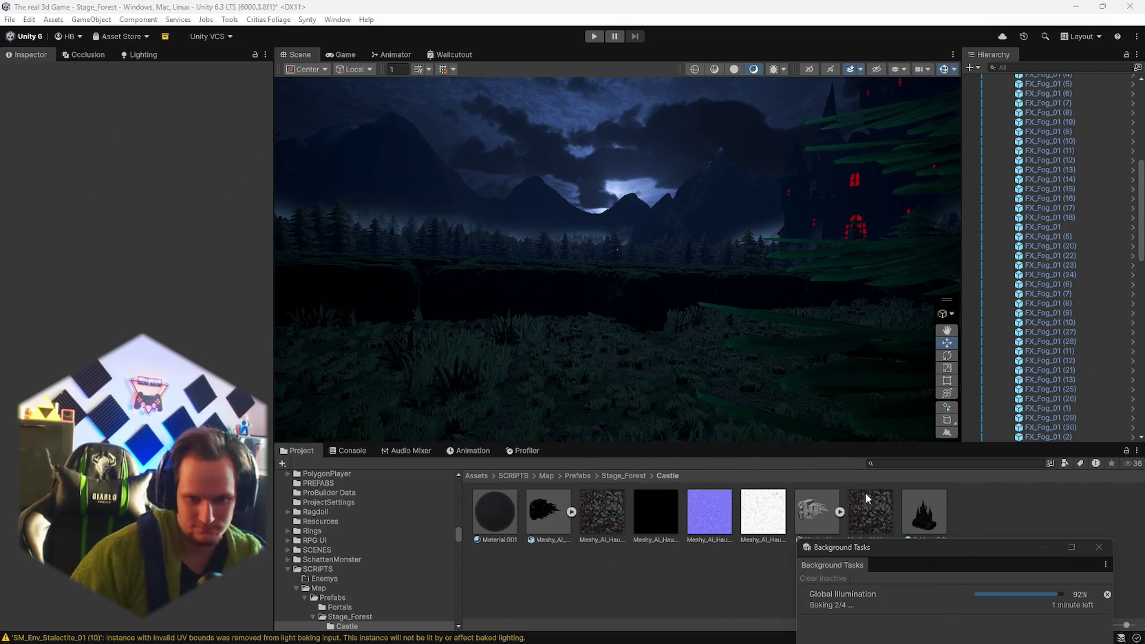
- Pull the Background Tasks progress window into the centre of the screen
mouse_move(922, 547)
left_mouse_down()
mouse_move(747, 343)
mouse_move(719, 246)
mouse_move(611, 116)
left_mouse_up()
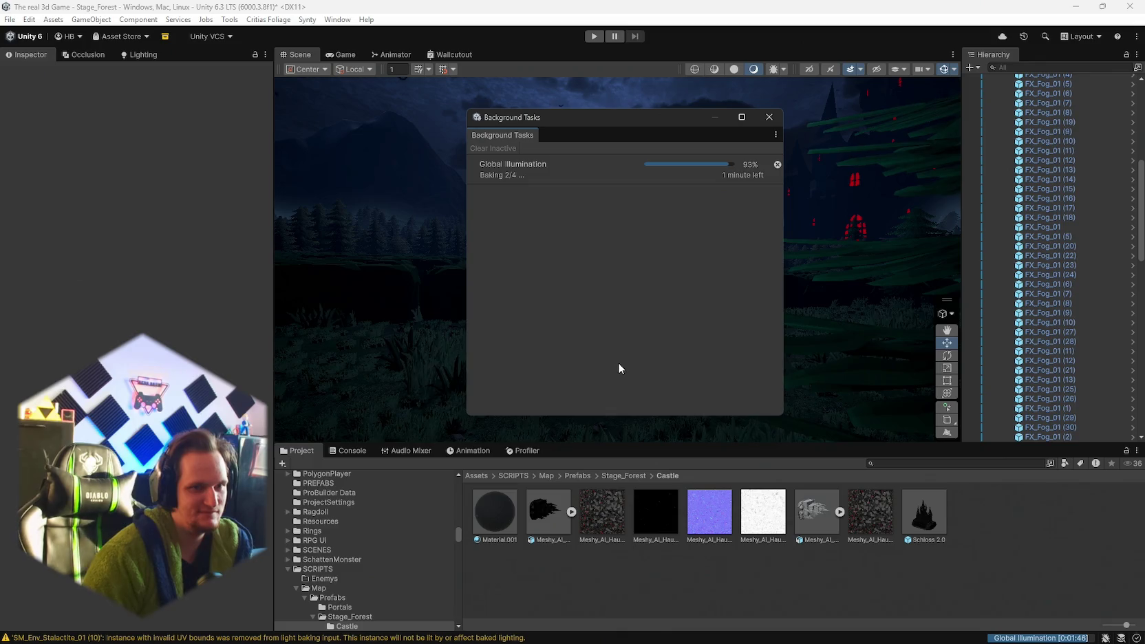
- Move the Background Tasks window right, above the Hierarchy, showing the 93% bake status
mouse_move(578, 122)
left_mouse_down()
mouse_move(944, 137)
mouse_move(912, 139)
left_mouse_up()
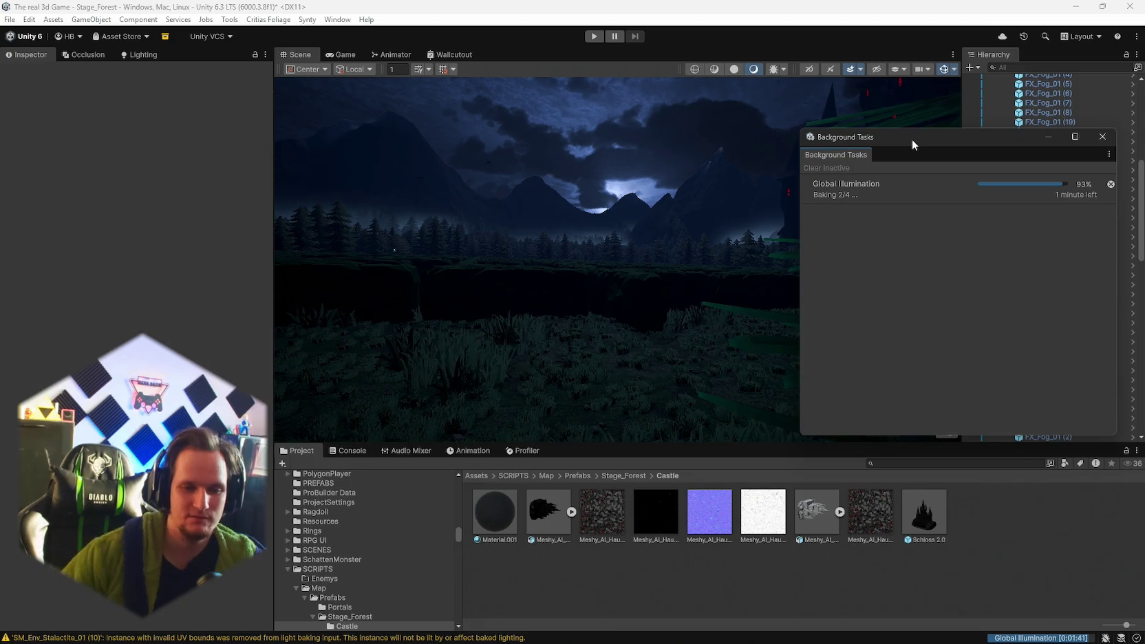
mouse_move(770, 643)
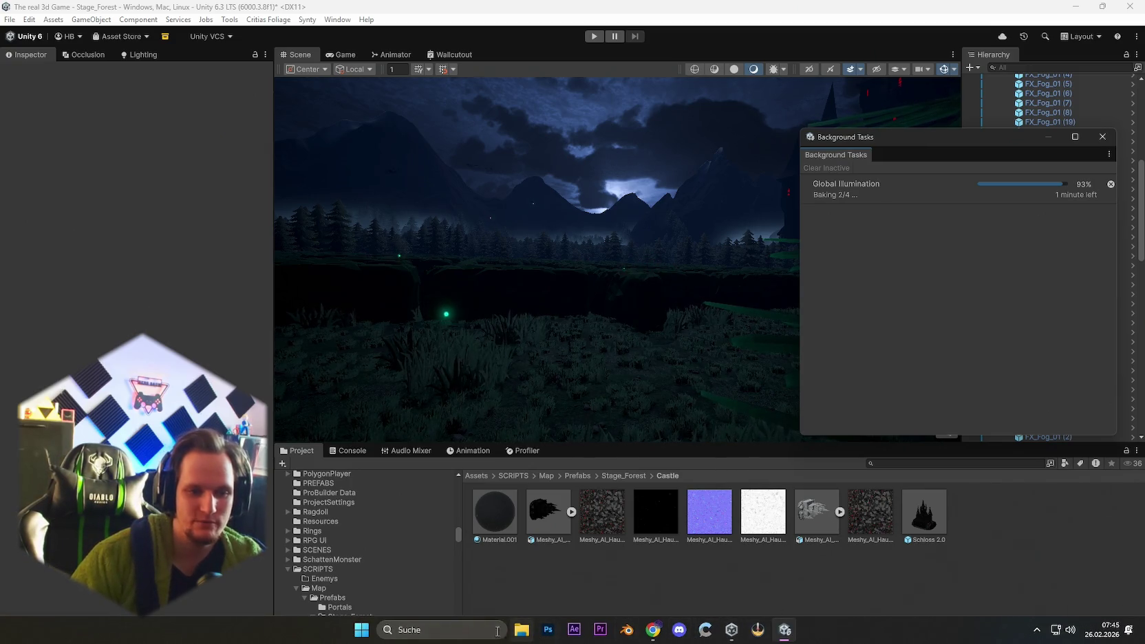
left_click(497, 630)
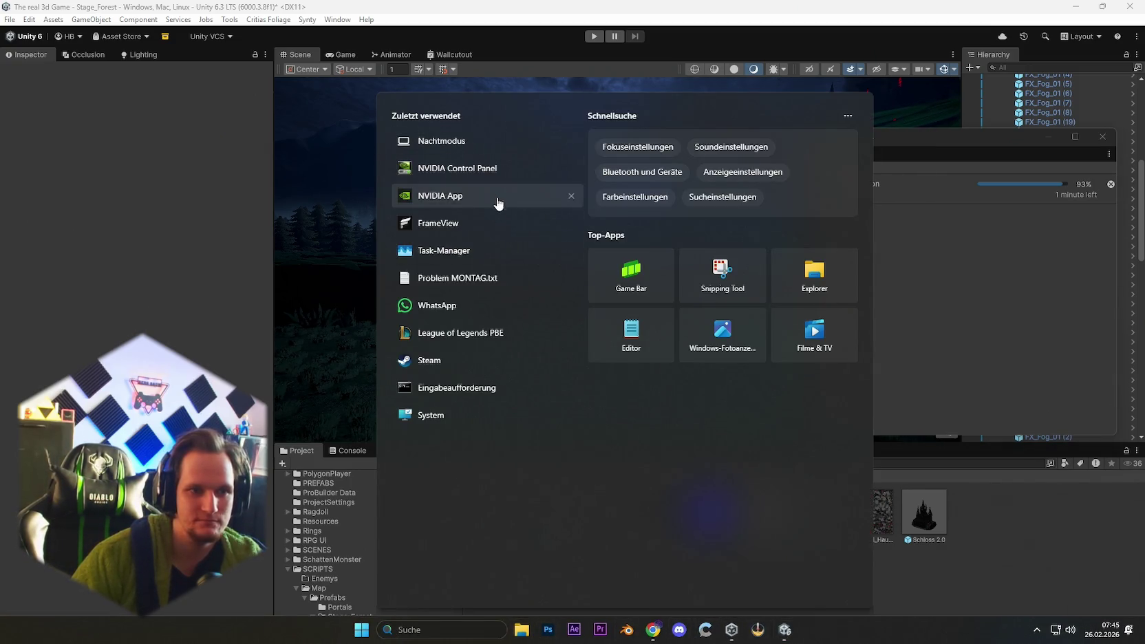
left_click(934, 253)
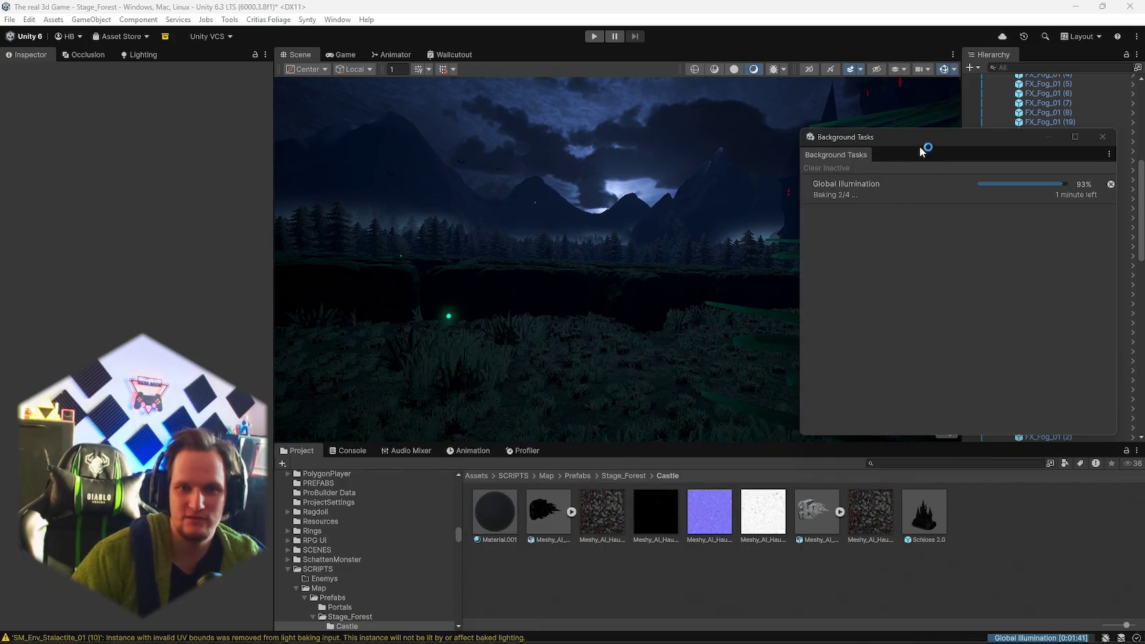
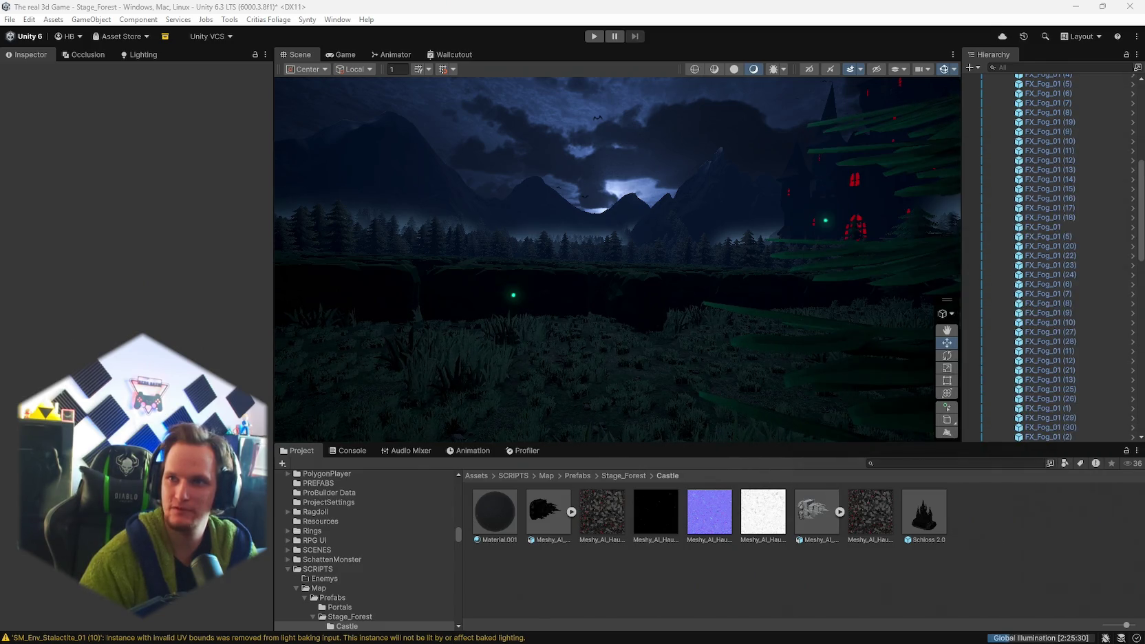
- Drag the Chrome window showing the Umbra Survivors Steam page over the Unity editor
left_click_drag(1144, 7, 839, 6)
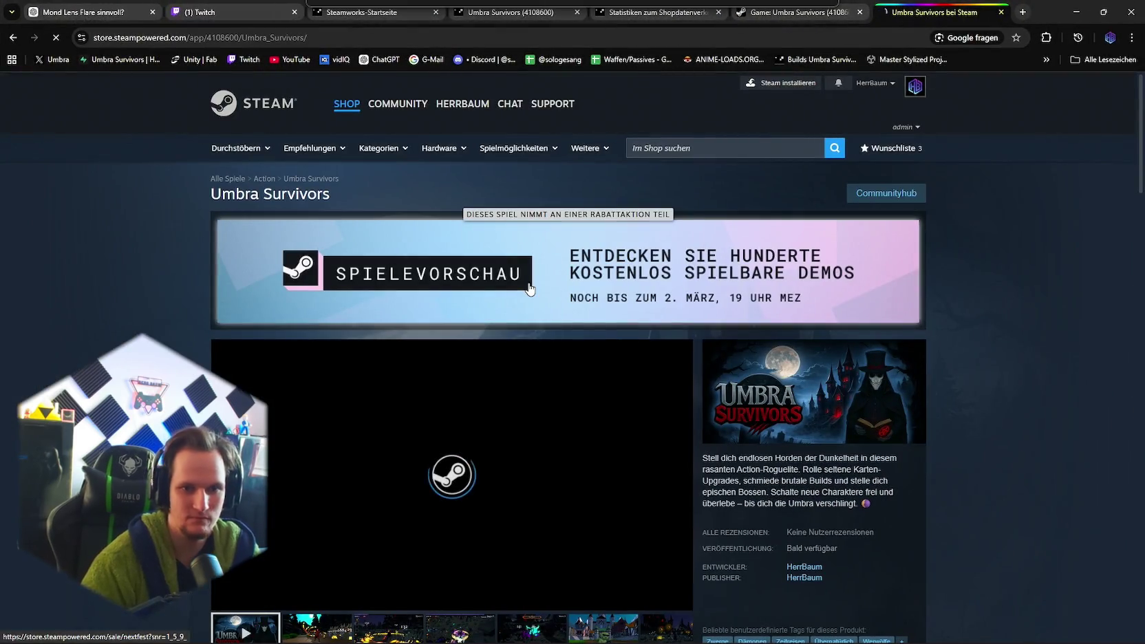
- Open the Next Fest Spielevorschau event and scroll down to its full Roguelike title list
left_click(562, 278)
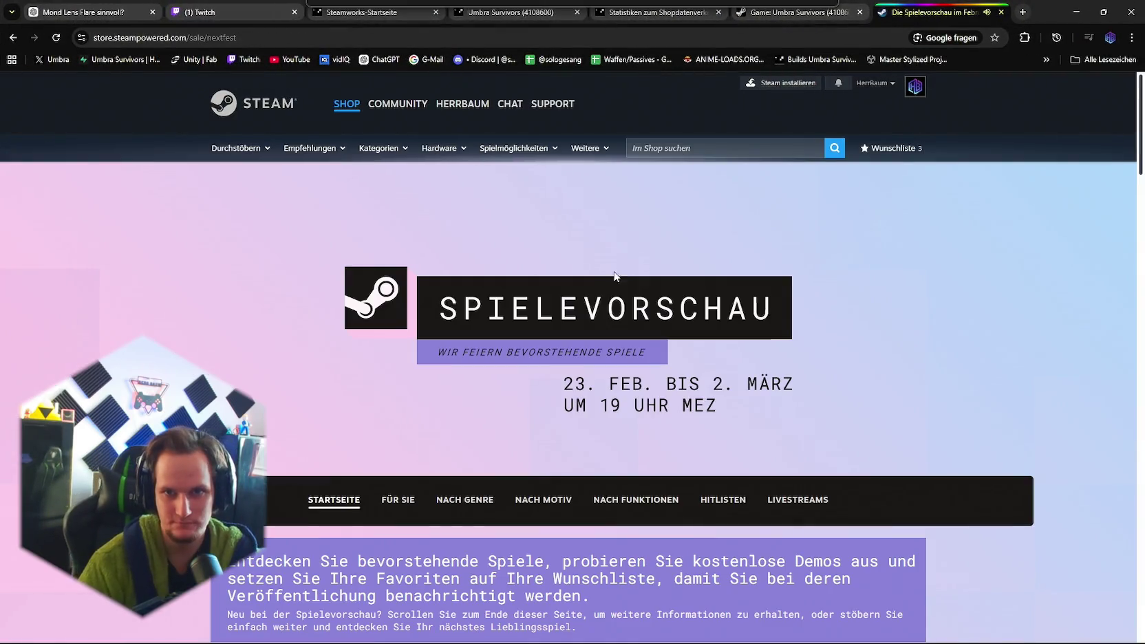
scroll(633, 341, "down", 7)
scroll(611, 337, "down", 7)
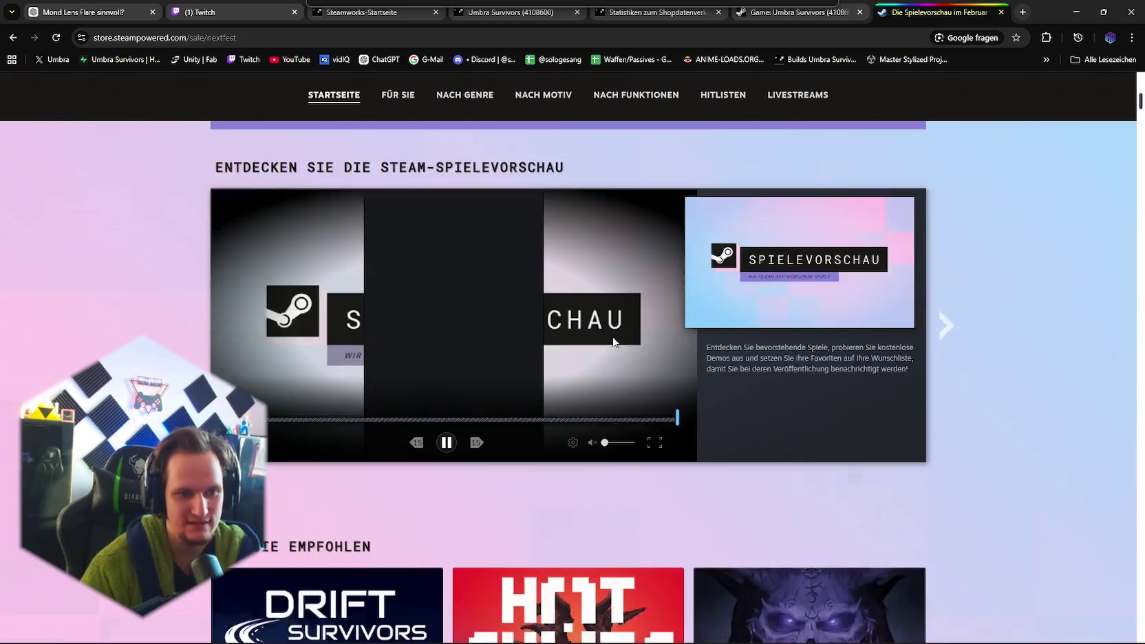
scroll(481, 455, "down", 2)
scroll(756, 468, "up", 4)
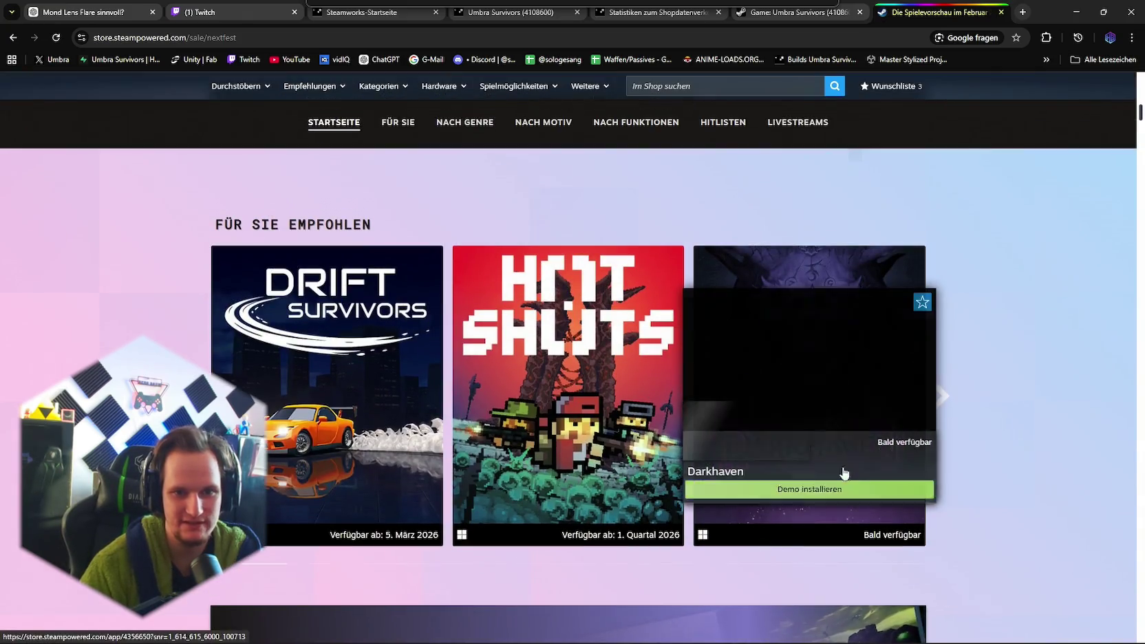
scroll(702, 431, "down", 6)
scroll(642, 410, "down", 5)
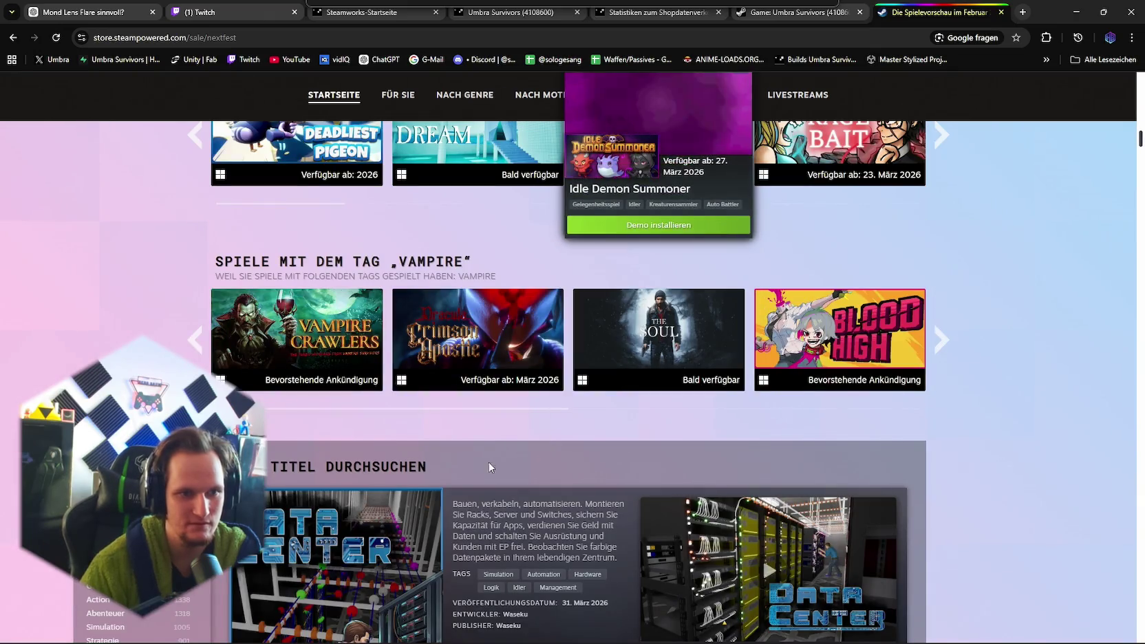
scroll(492, 476, "up", 2)
scroll(523, 468, "down", 5)
scroll(549, 459, "up", 2)
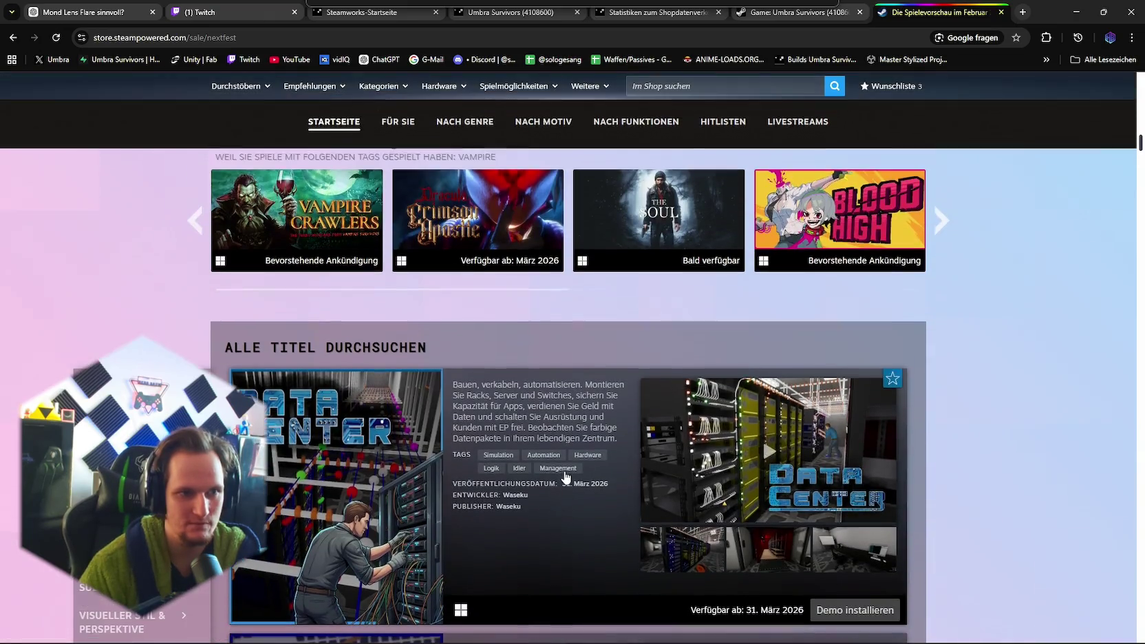
scroll(556, 471, "down", 1)
scroll(571, 385, "down", 1)
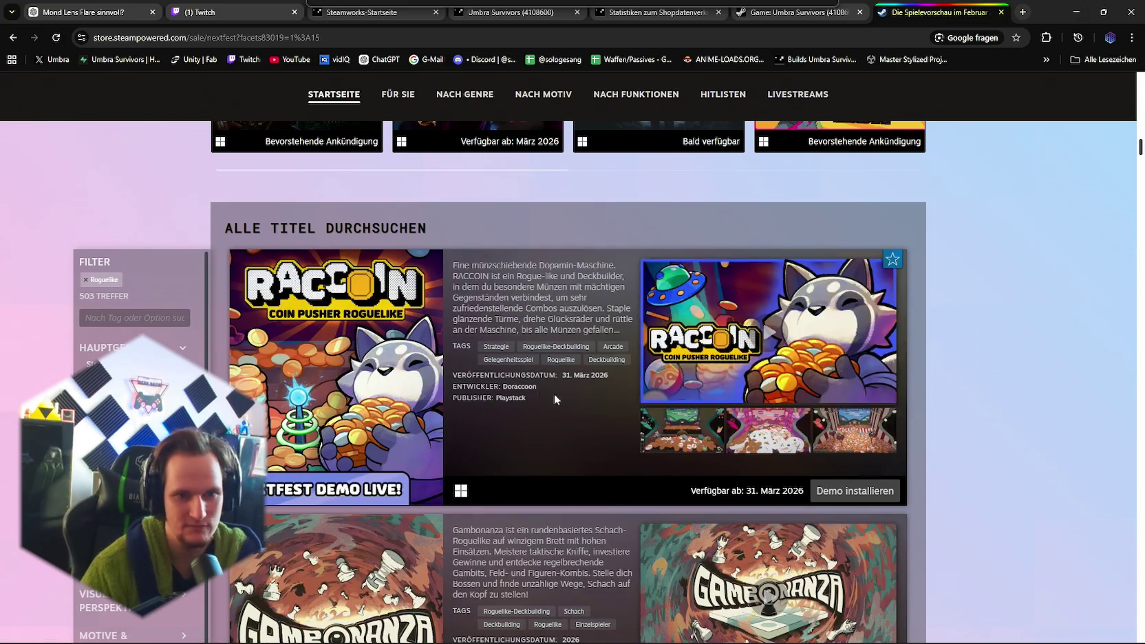
- Browse the Roguelike-filtered demos in the Next Fest list
scroll(554, 397, "down", 5)
scroll(685, 482, "up", 2)
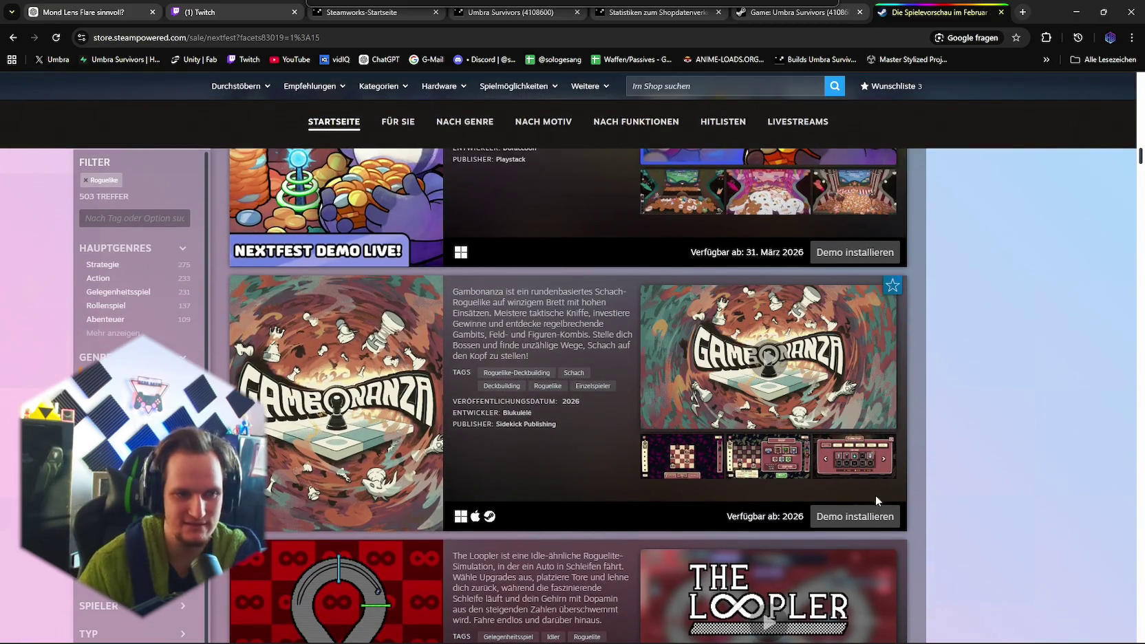
scroll(623, 384, "down", 10)
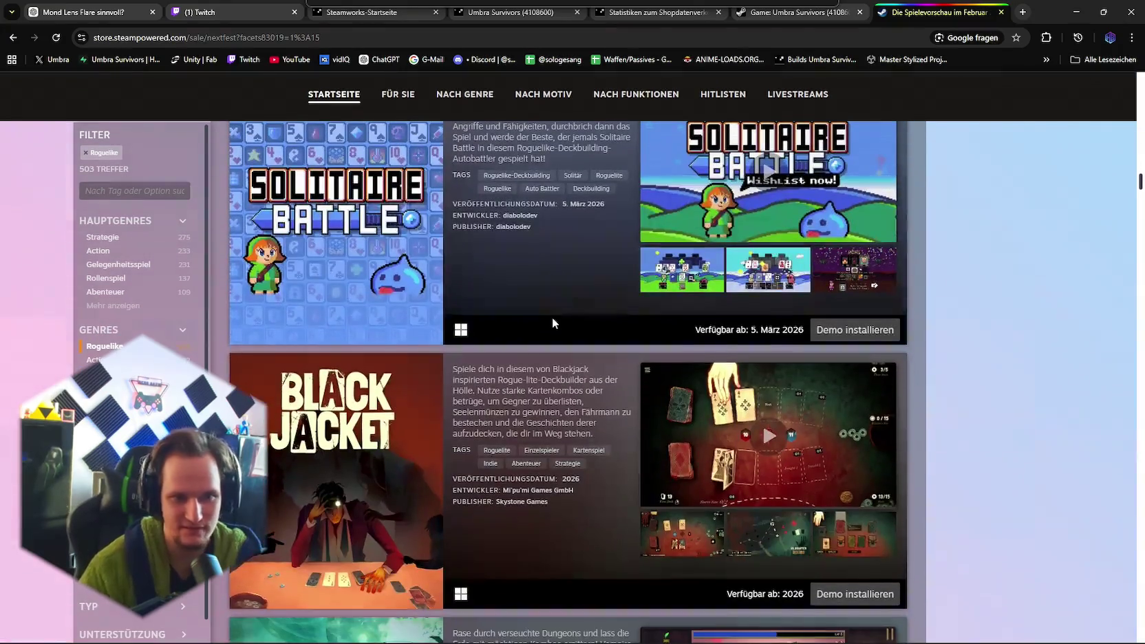
scroll(552, 318, "down", 7)
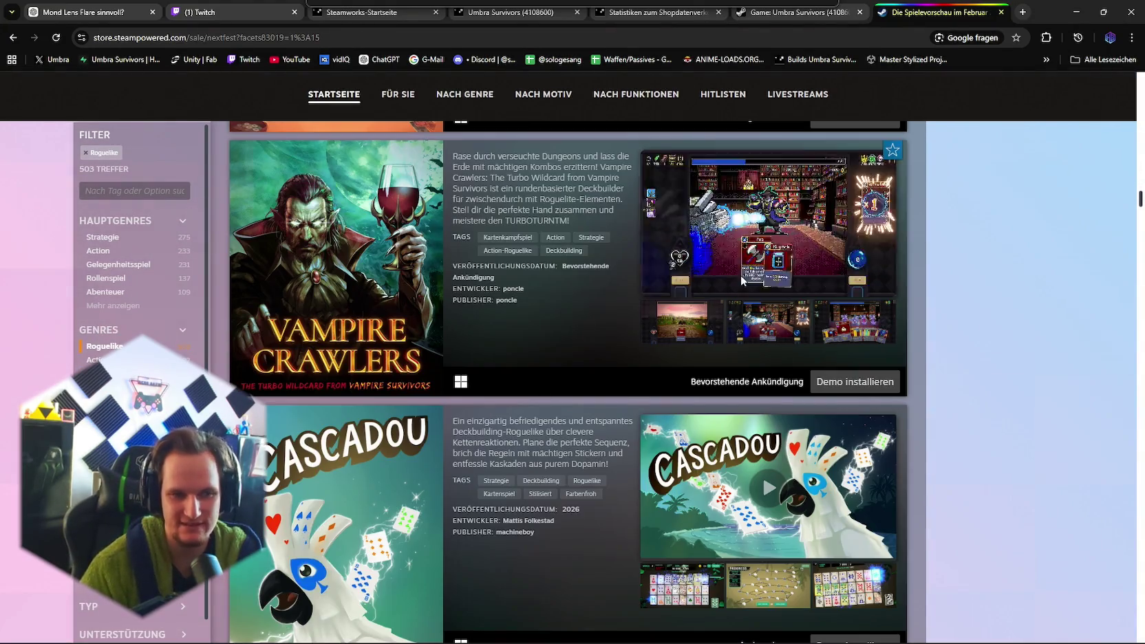
scroll(742, 280, "up", 18)
scroll(555, 465, "up", 3)
scroll(554, 463, "down", 15)
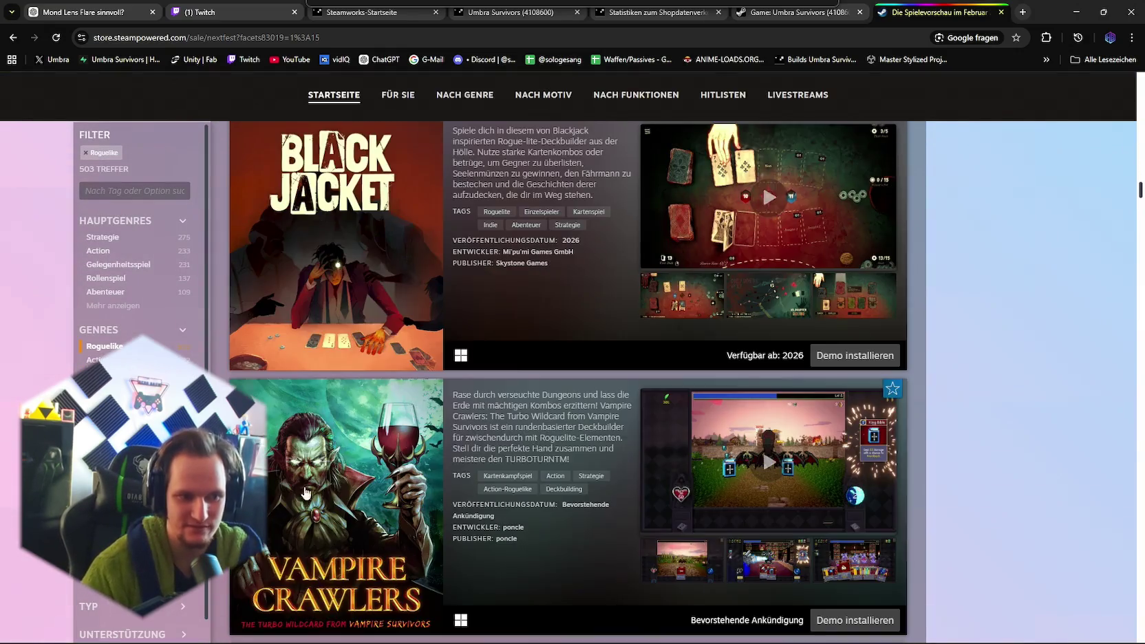
scroll(515, 443, "down", 3)
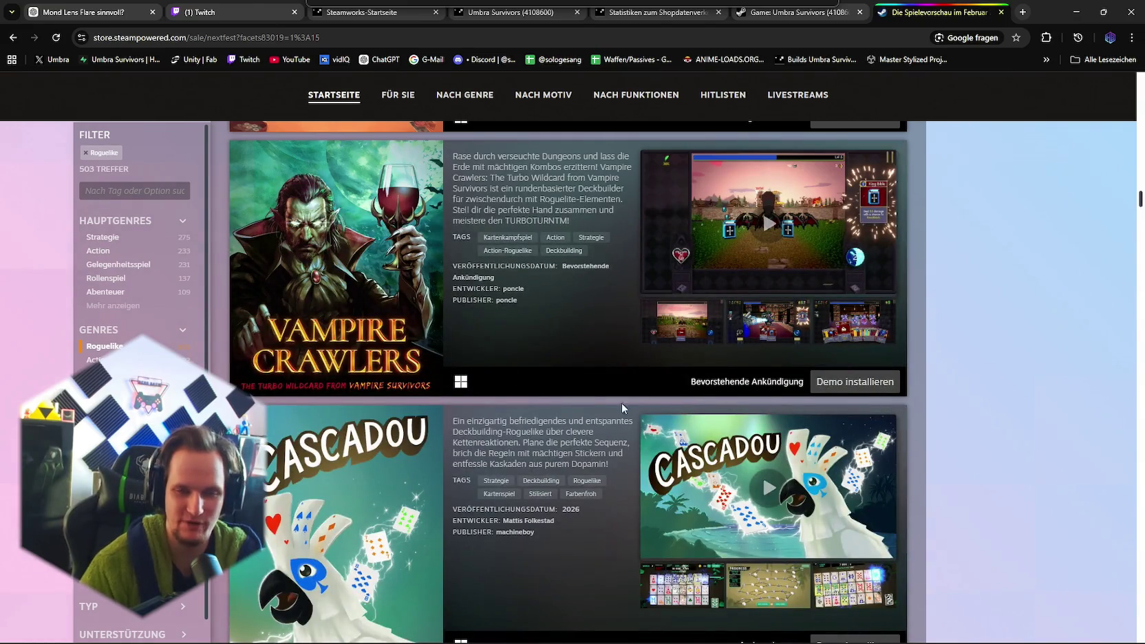
scroll(587, 429, "down", 18)
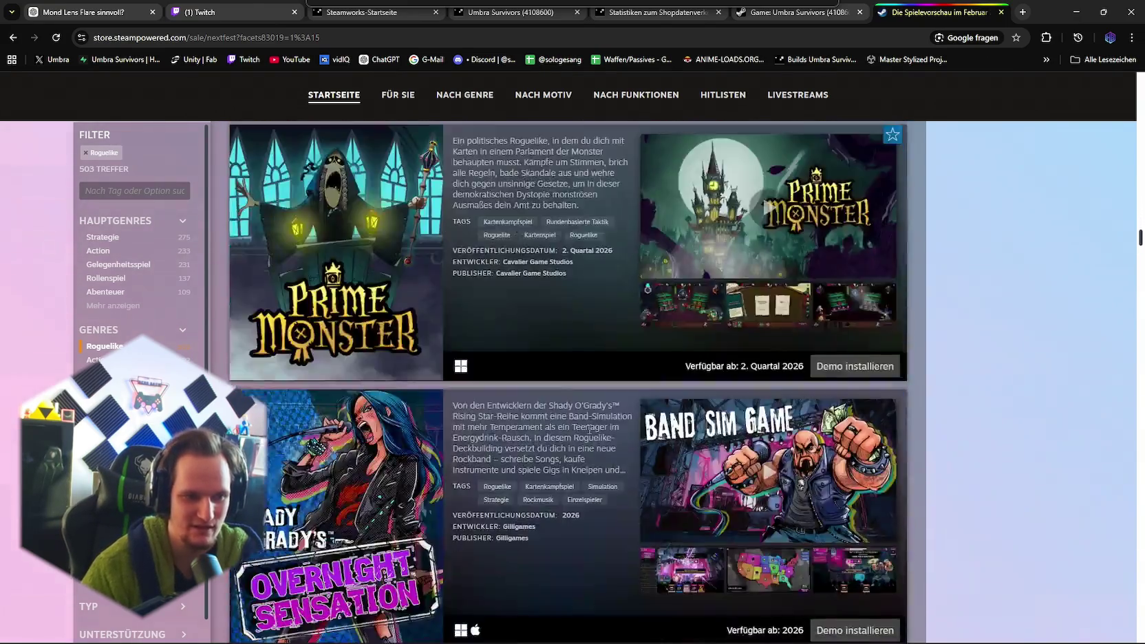
scroll(565, 412, "down", 20)
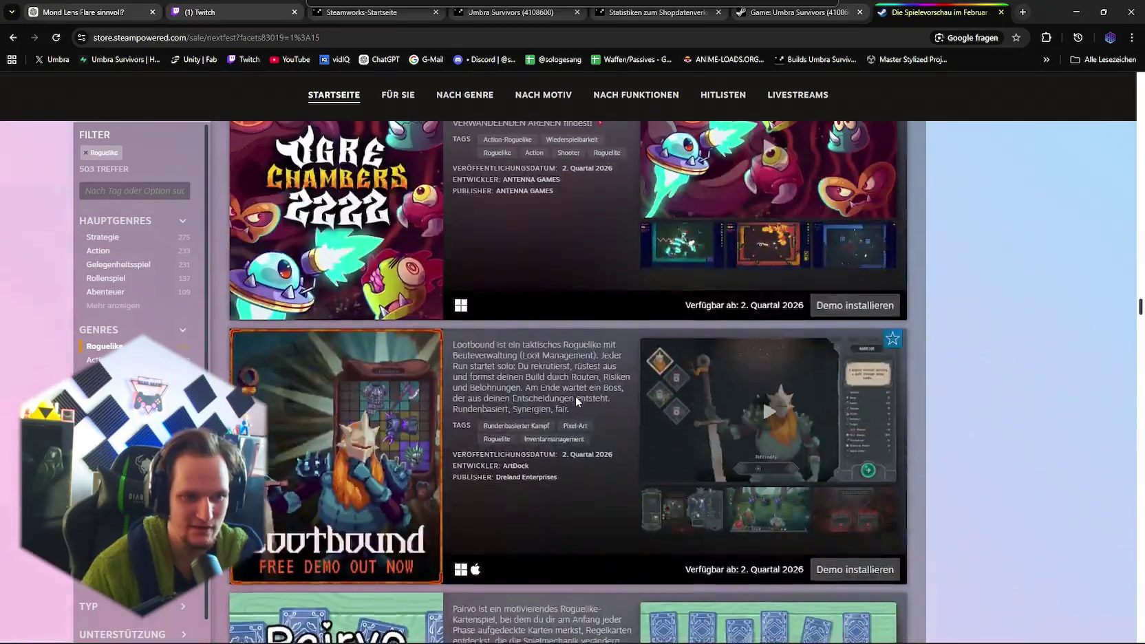
scroll(578, 397, "down", 20)
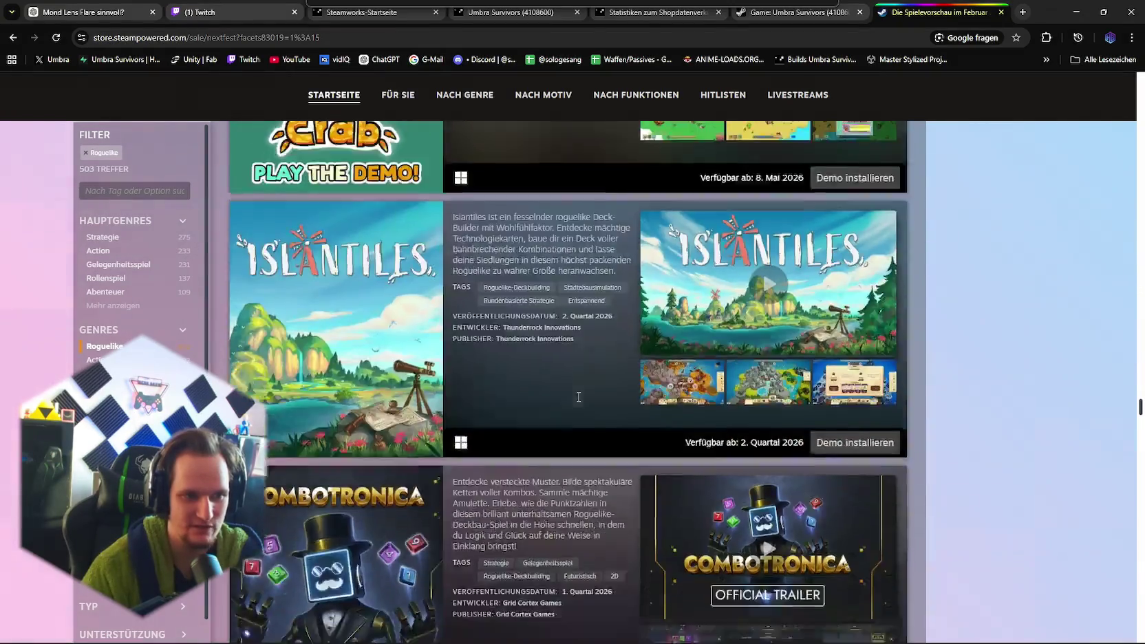
scroll(578, 402, "down", 10)
scroll(578, 402, "up", 2)
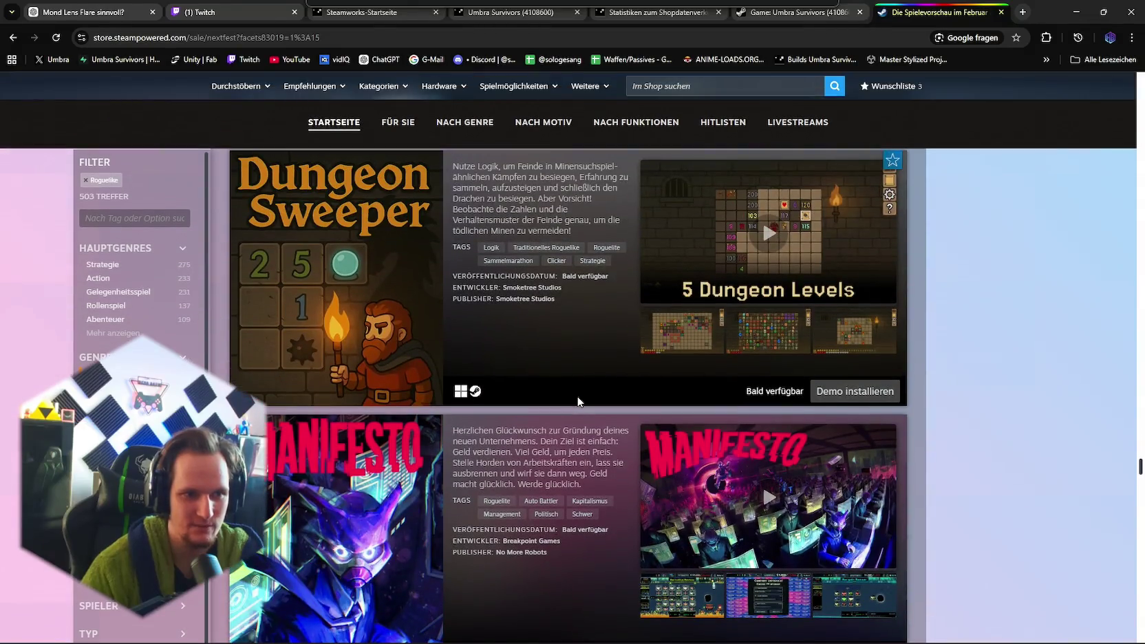
- Reach the list's end below 6 Ways to 7 and load more entries via Mehr anzeigen
mouse_move(392, 358)
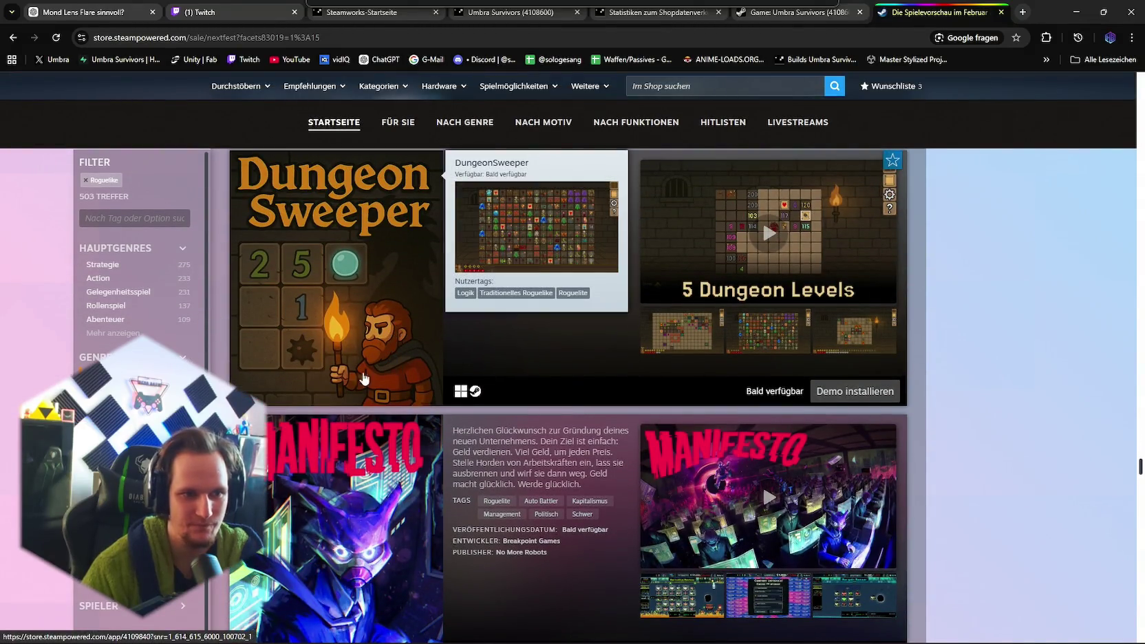
scroll(377, 375, "down", 2)
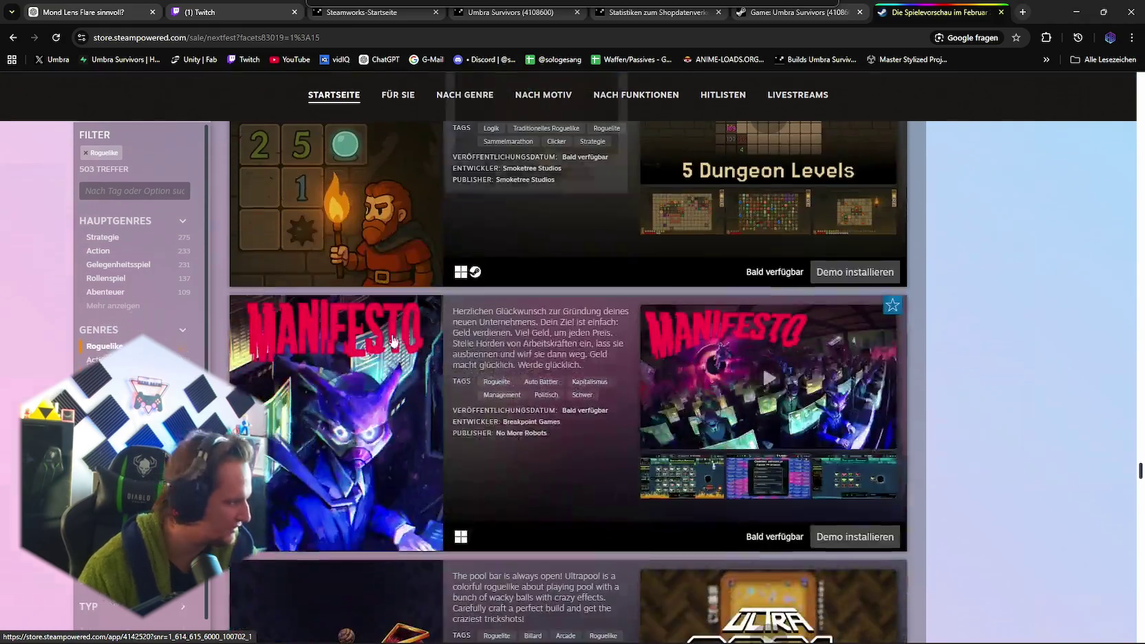
scroll(408, 399, "up", 2)
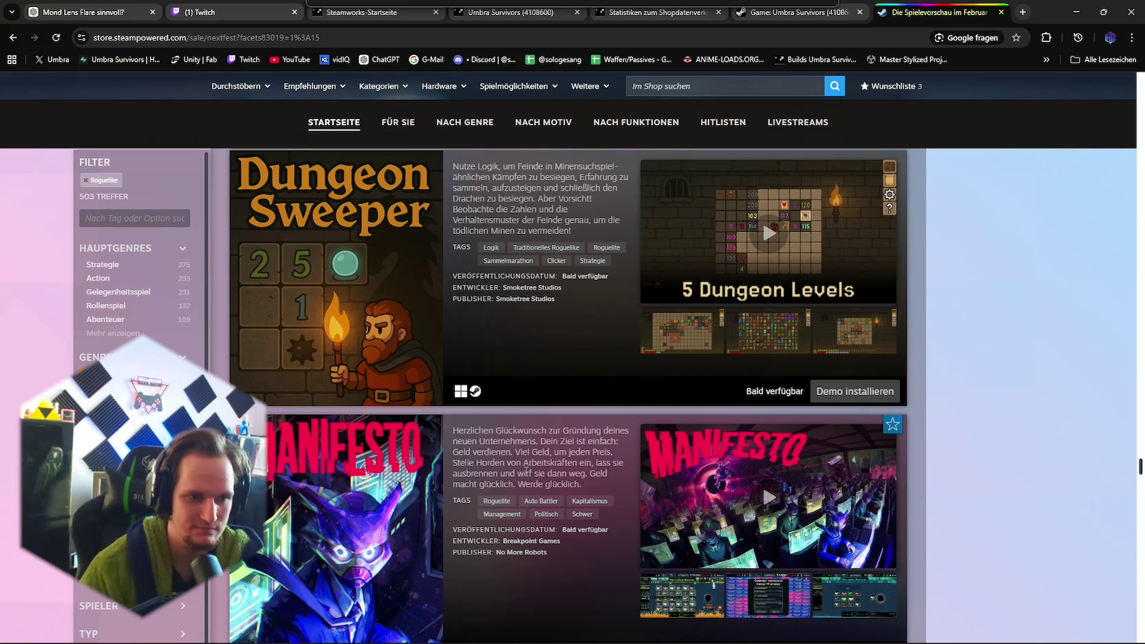
scroll(507, 475, "down", 5)
scroll(507, 477, "down", 20)
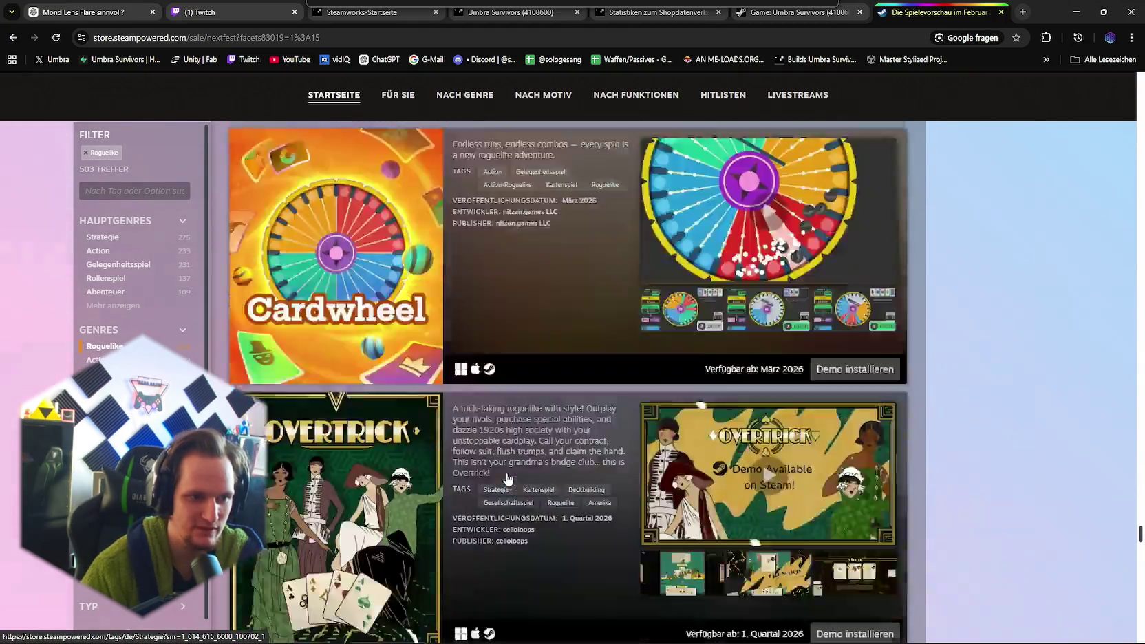
scroll(507, 478, "down", 20)
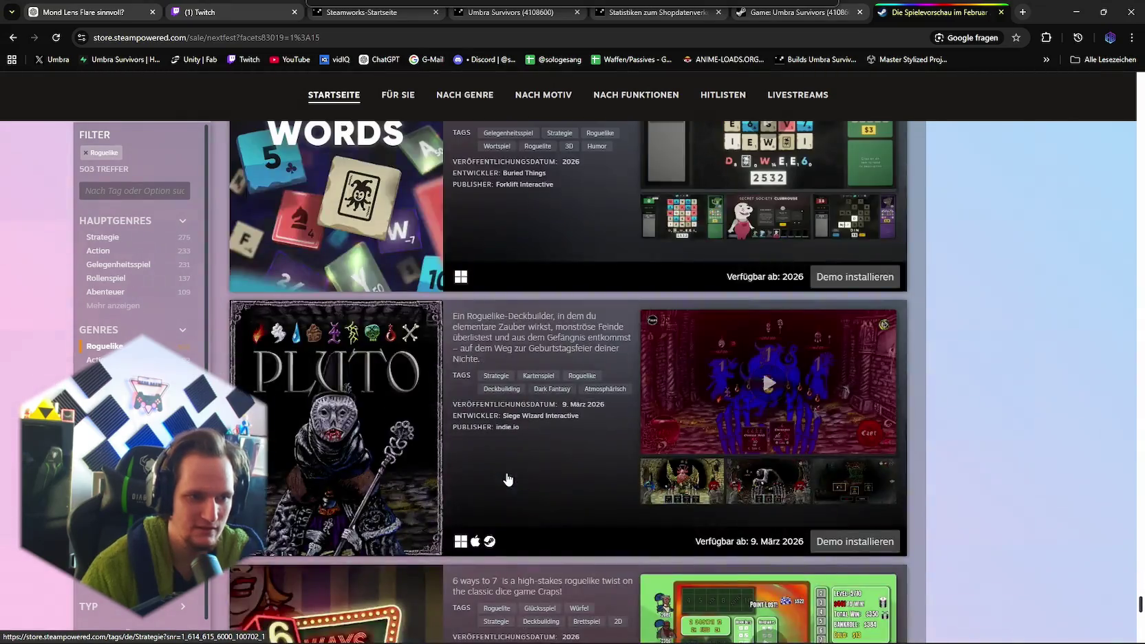
scroll(508, 475, "down", 10)
scroll(510, 471, "up", 4)
left_click(568, 376)
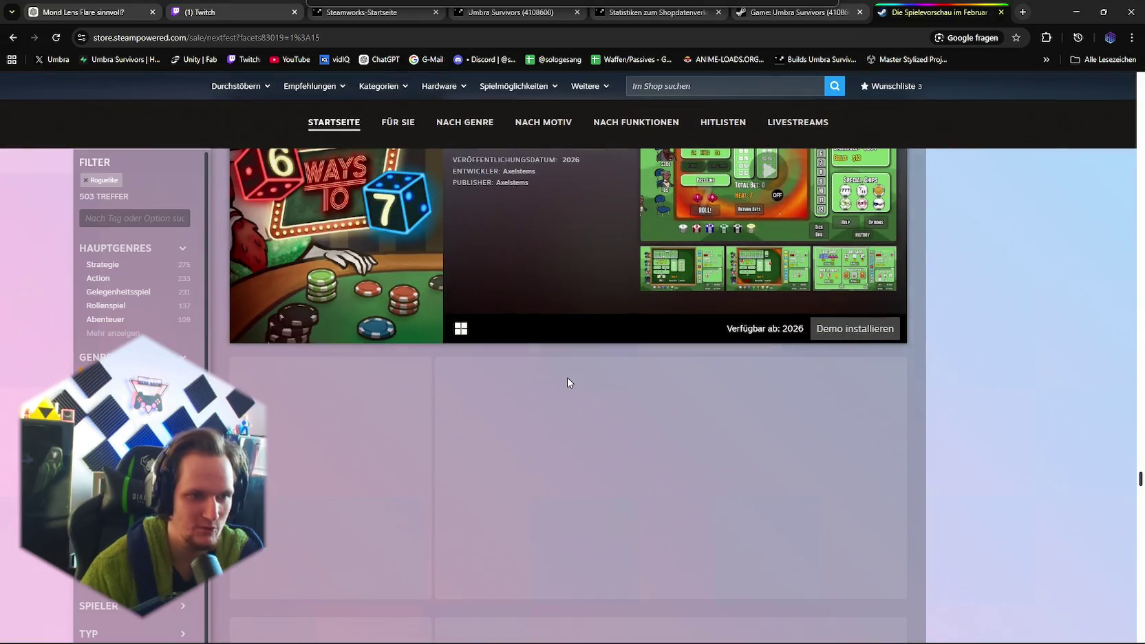
scroll(567, 380, "down", 6)
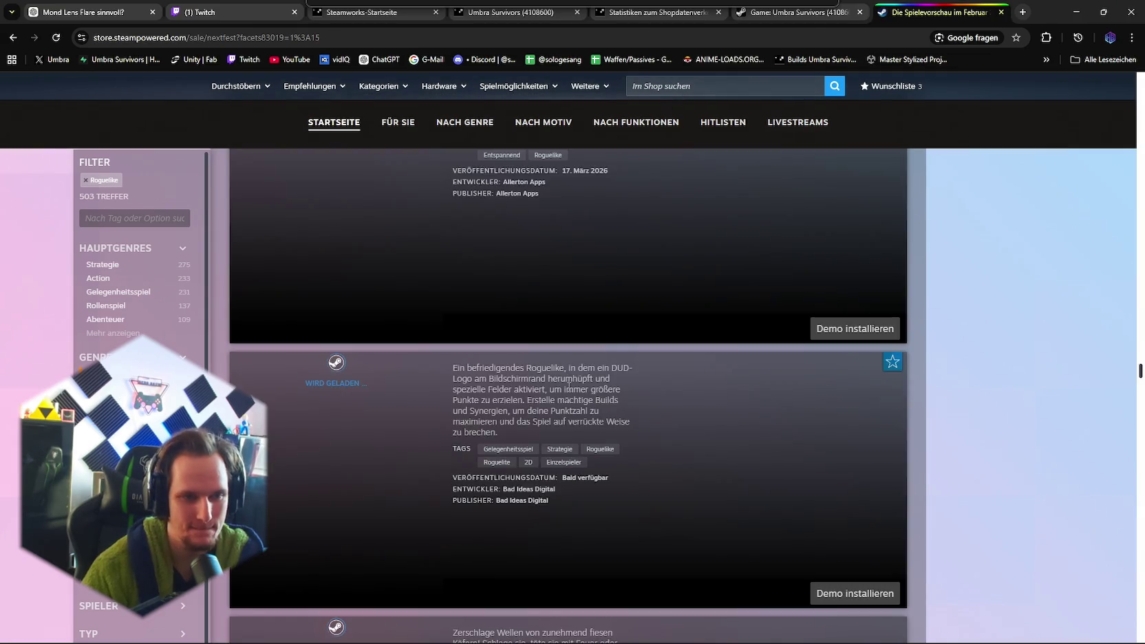
scroll(563, 411, "down", 5)
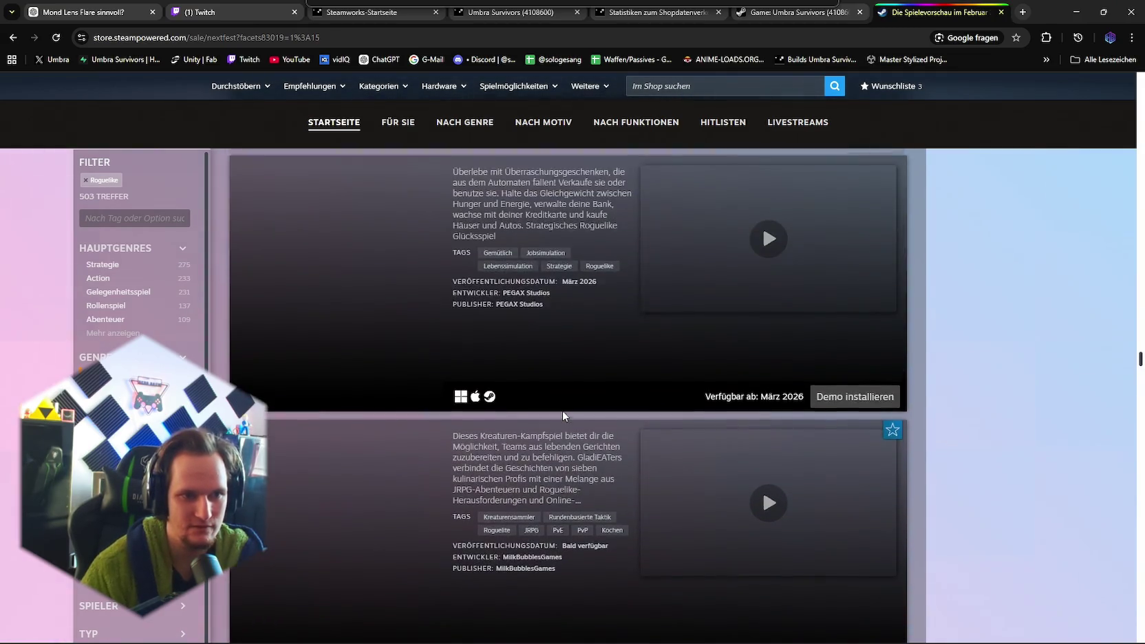
scroll(563, 410, "up", 5)
scroll(563, 409, "down", 4)
scroll(563, 409, "up", 5)
scroll(563, 409, "down", 5)
scroll(564, 411, "up", 5)
scroll(563, 411, "down", 3)
scroll(563, 411, "up", 3)
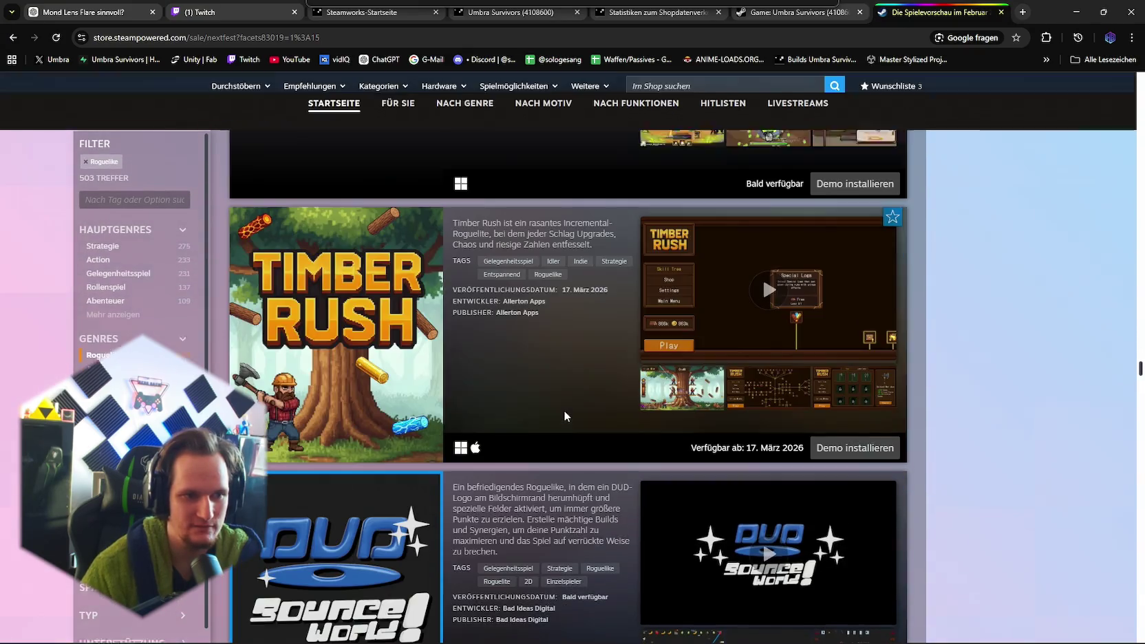
scroll(564, 414, "up", 3)
scroll(564, 414, "down", 6)
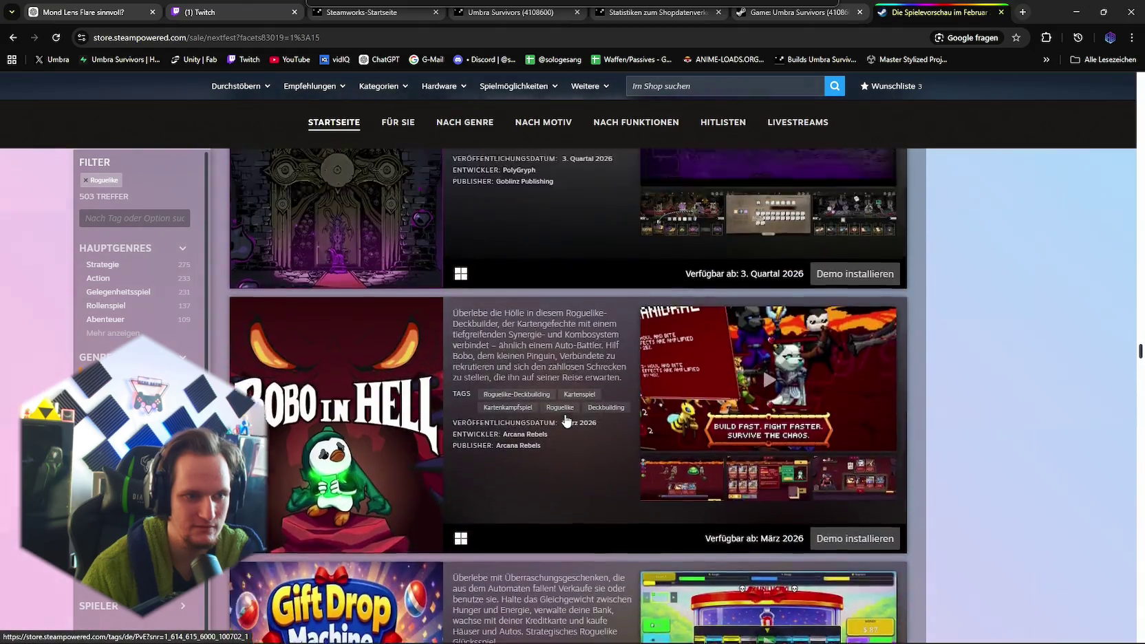
scroll(566, 419, "up", 3)
scroll(565, 419, "down", 15)
scroll(566, 419, "up", 4)
scroll(565, 419, "up", 5)
scroll(566, 419, "up", 5)
scroll(565, 419, "down", 5)
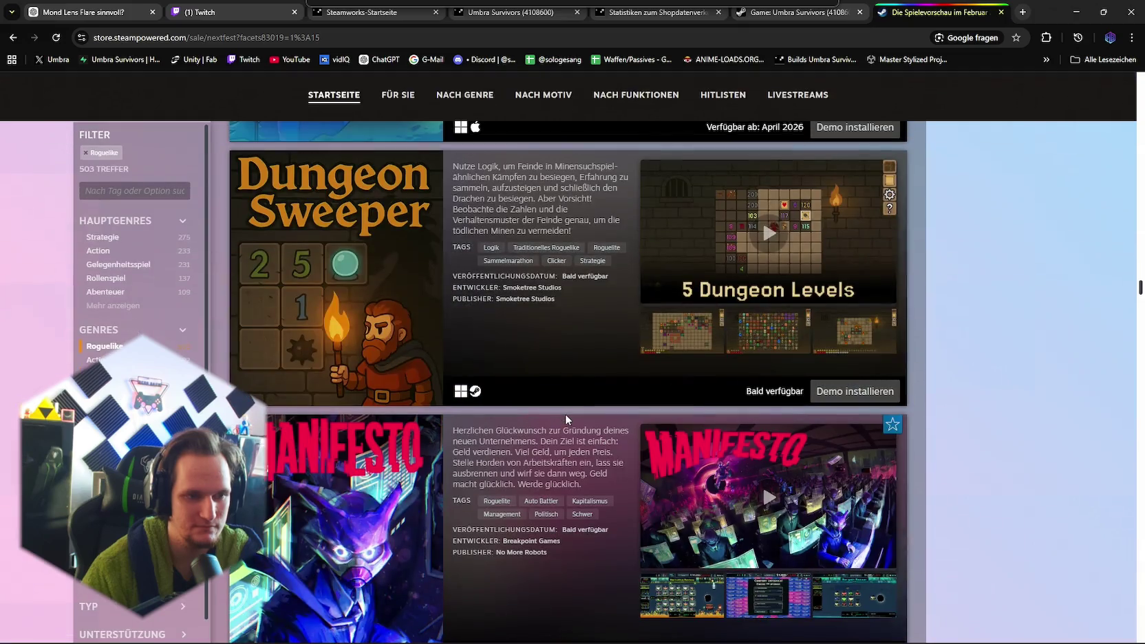
scroll(566, 414, "down", 10)
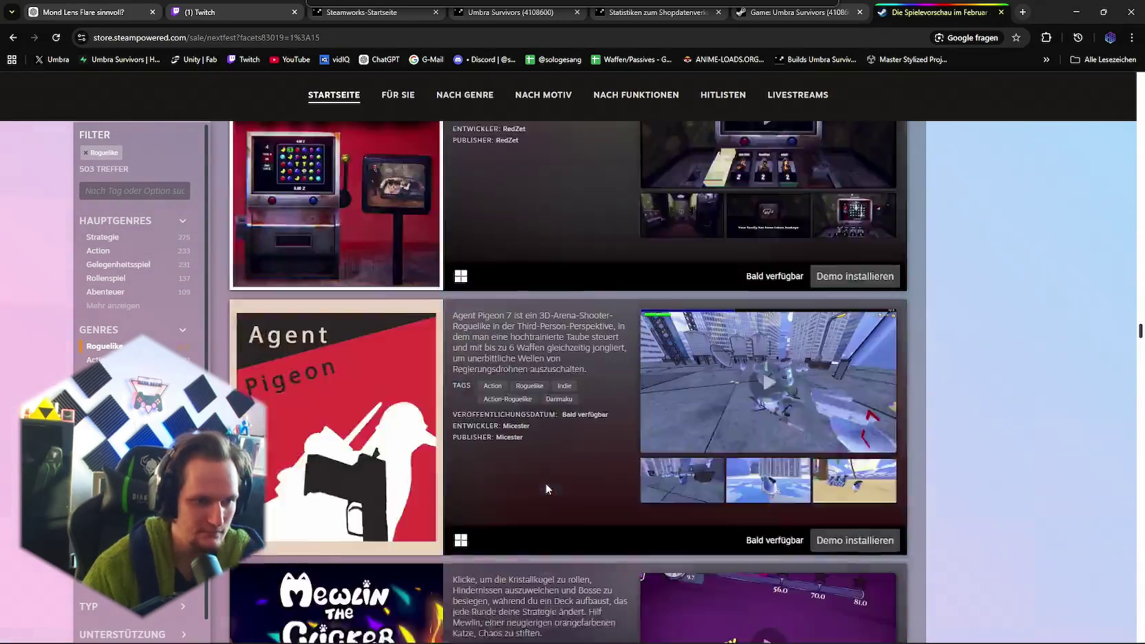
scroll(561, 481, "down", 20)
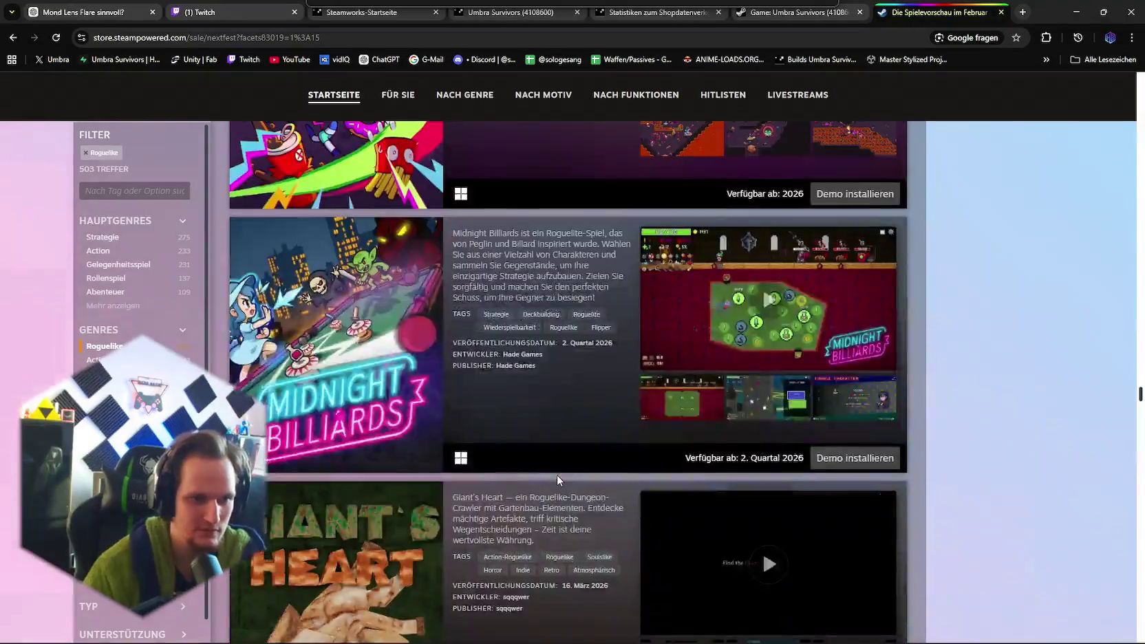
scroll(556, 474, "down", 9)
scroll(558, 477, "up", 4)
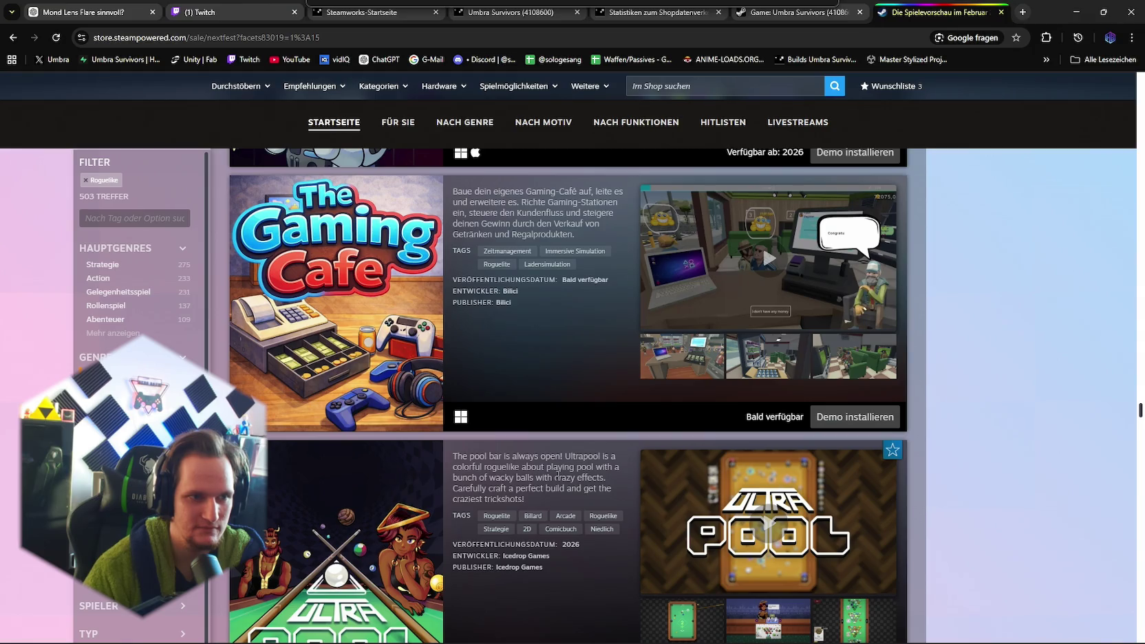
scroll(498, 404, "down", 15)
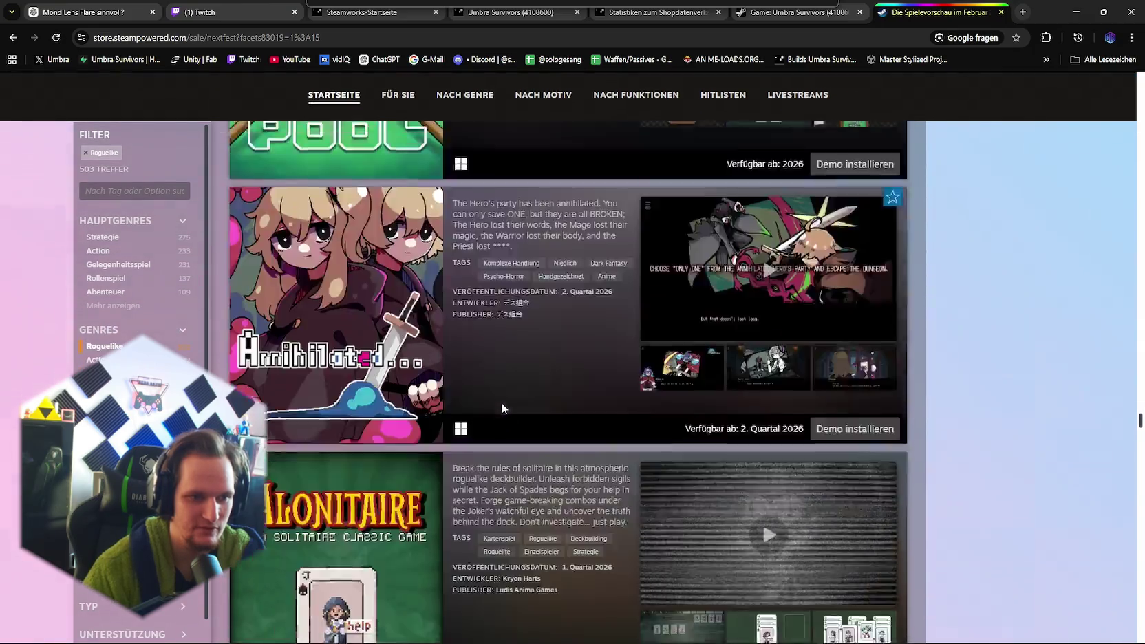
scroll(521, 407, "down", 18)
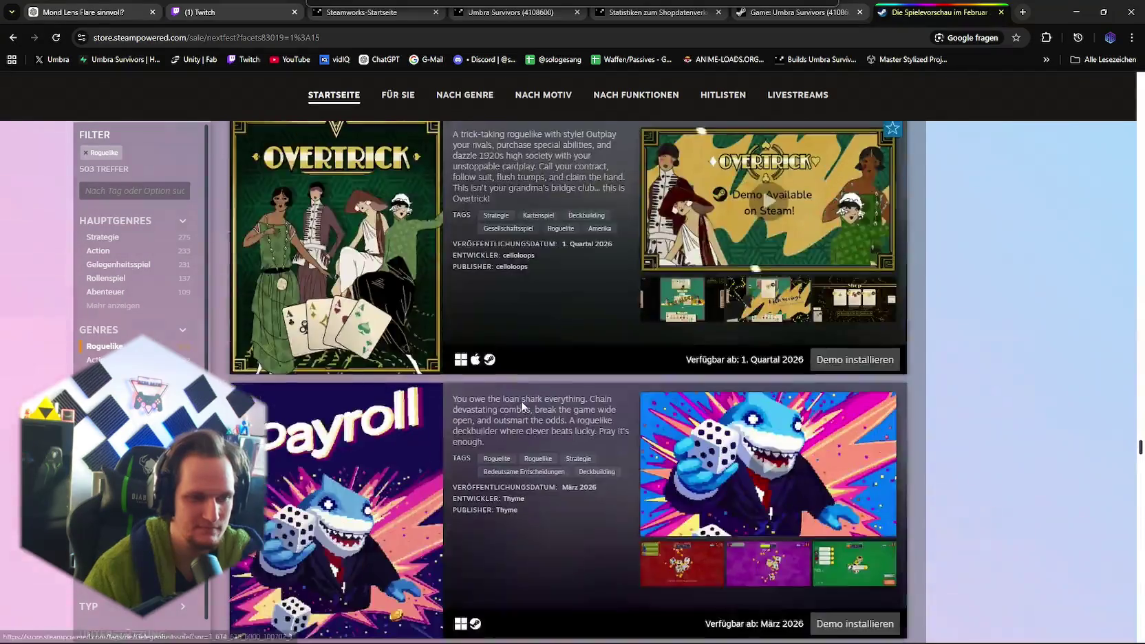
scroll(521, 406, "up", 2)
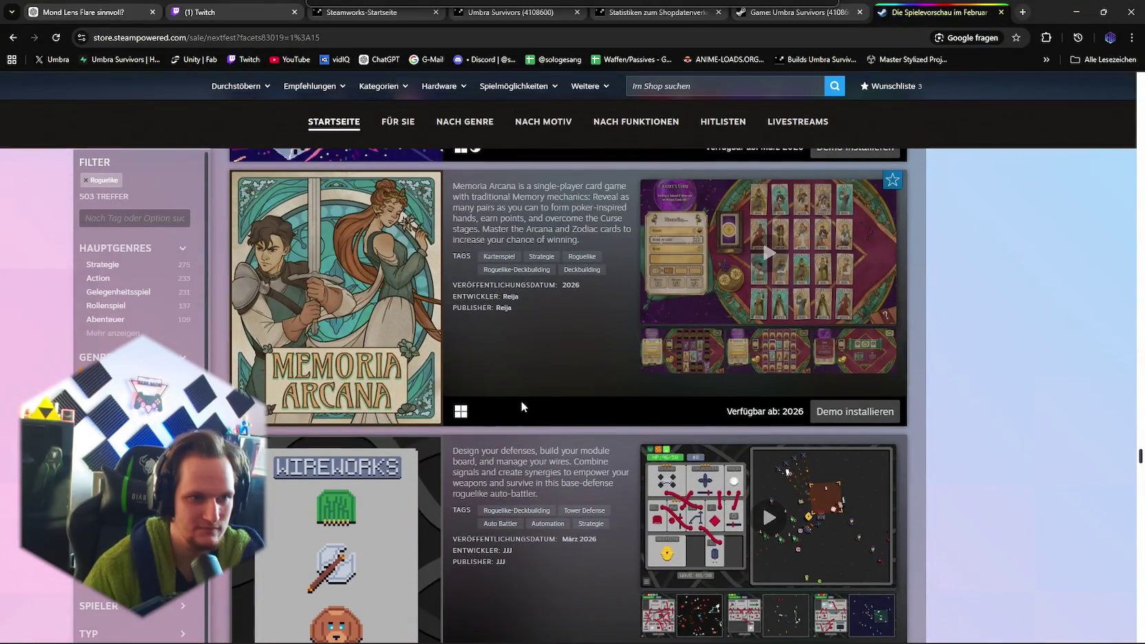
scroll(521, 406, "down", 6)
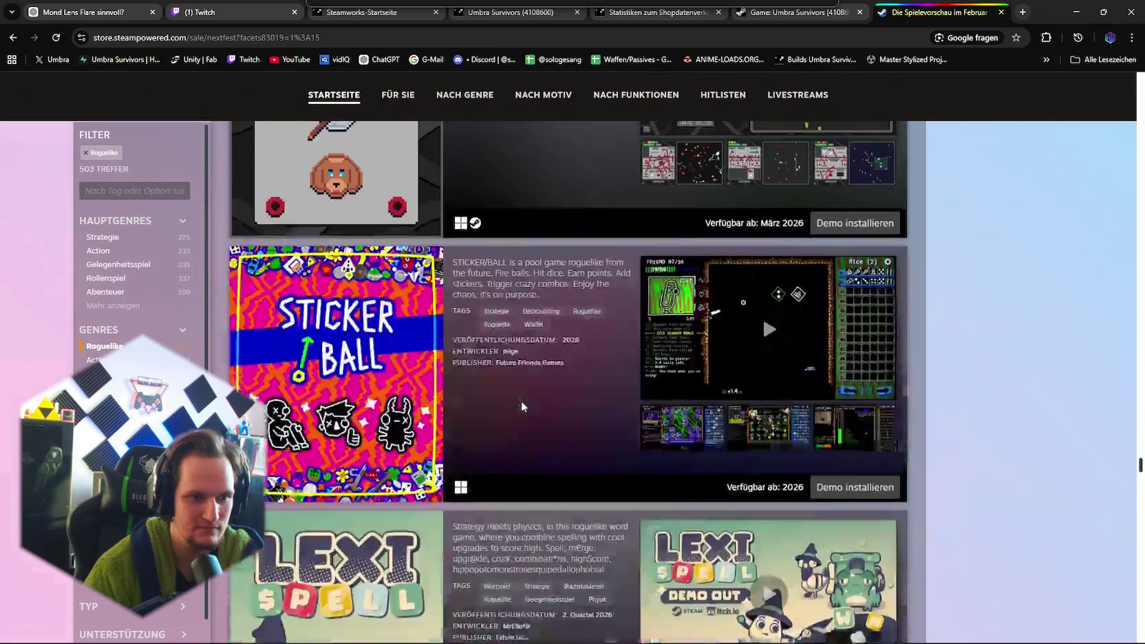
scroll(521, 407, "up", 4)
scroll(522, 407, "up", 2)
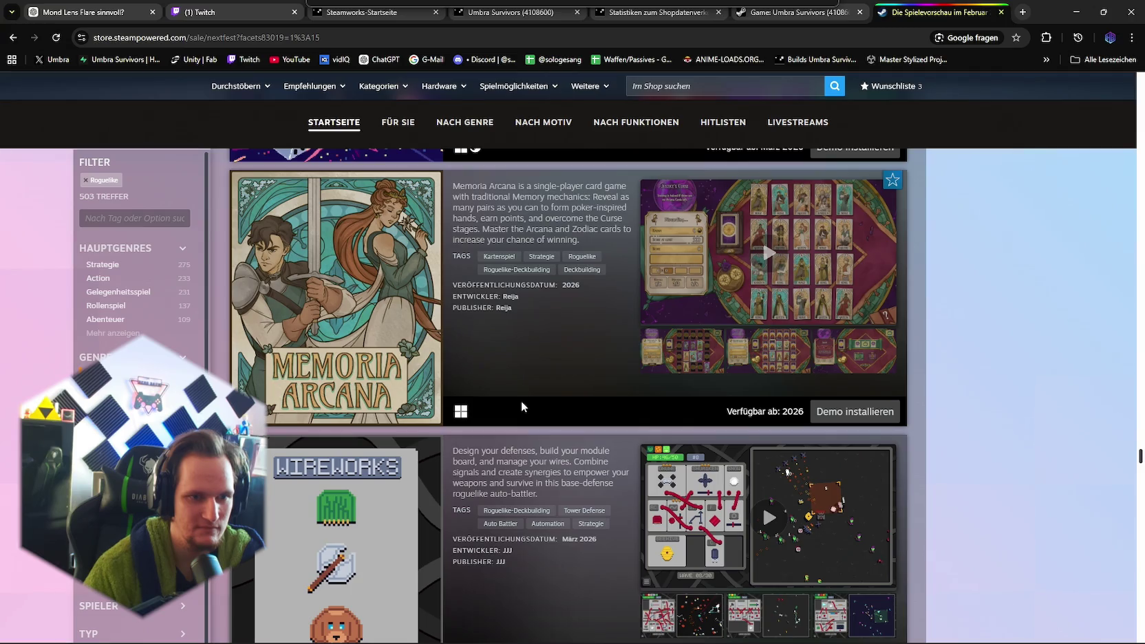
scroll(522, 407, "down", 15)
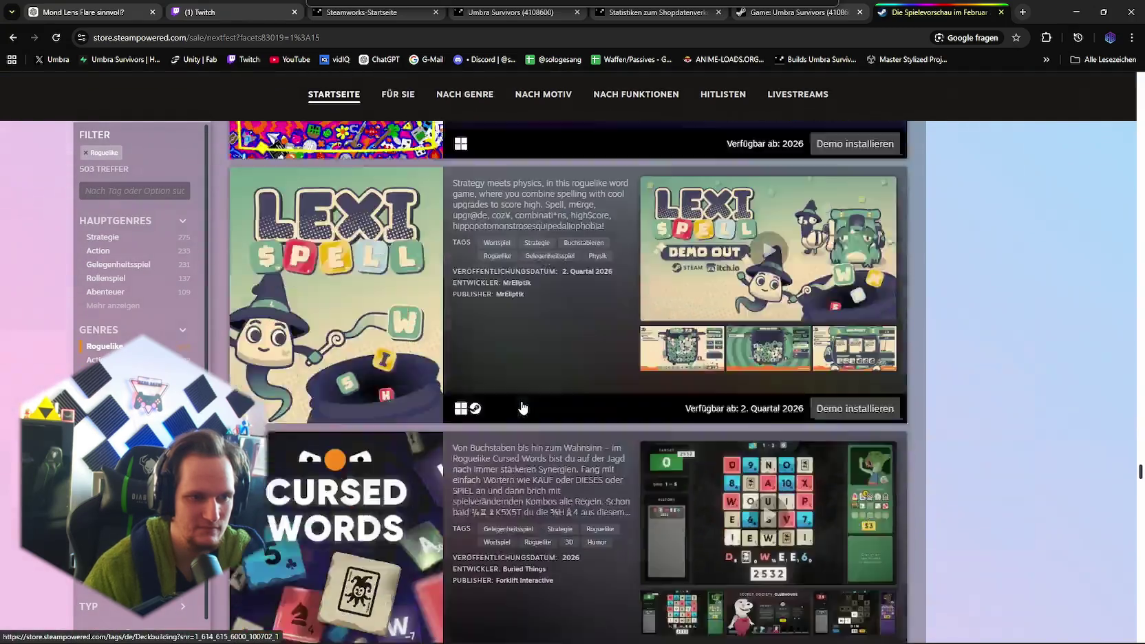
scroll(522, 406, "down", 20)
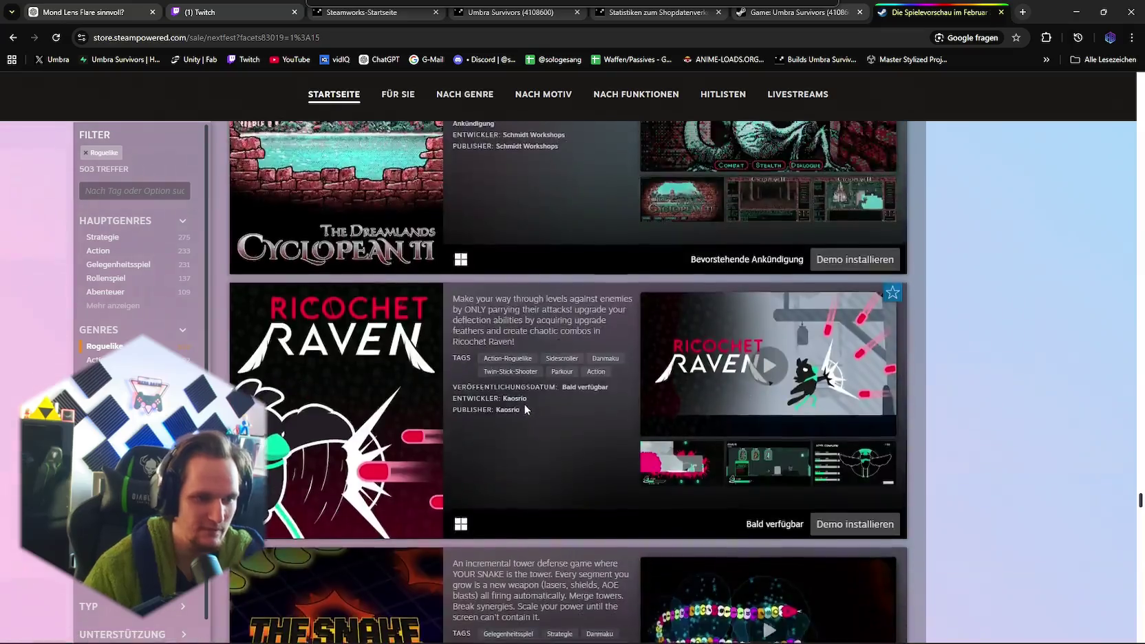
scroll(524, 404, "down", 20)
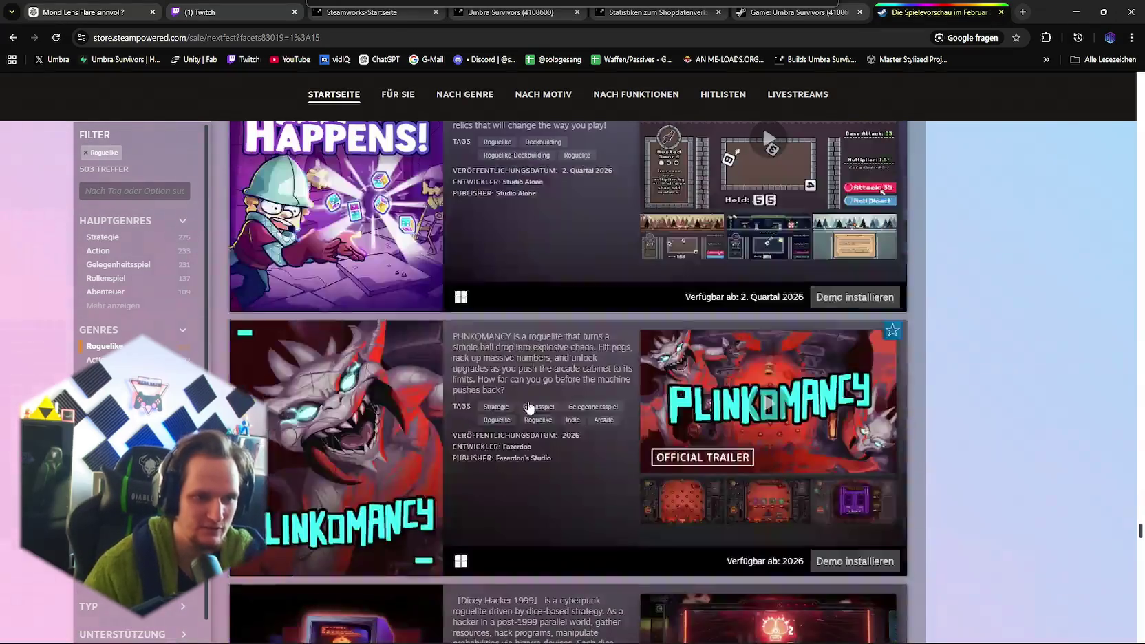
scroll(527, 402, "down", 5)
scroll(529, 406, "up", 5)
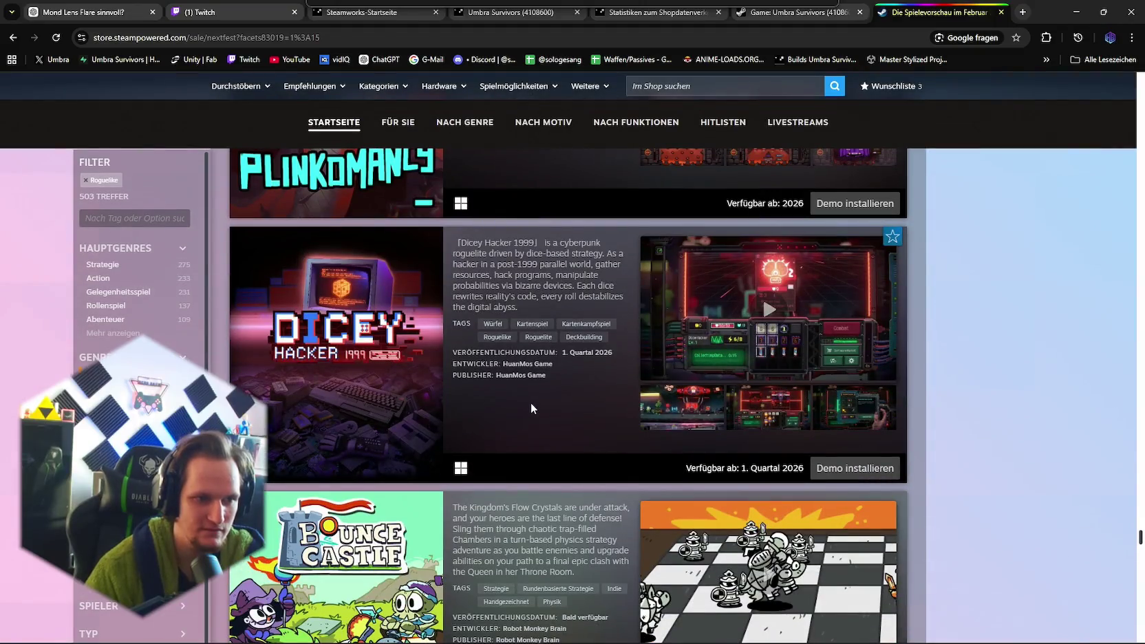
scroll(530, 408, "down", 15)
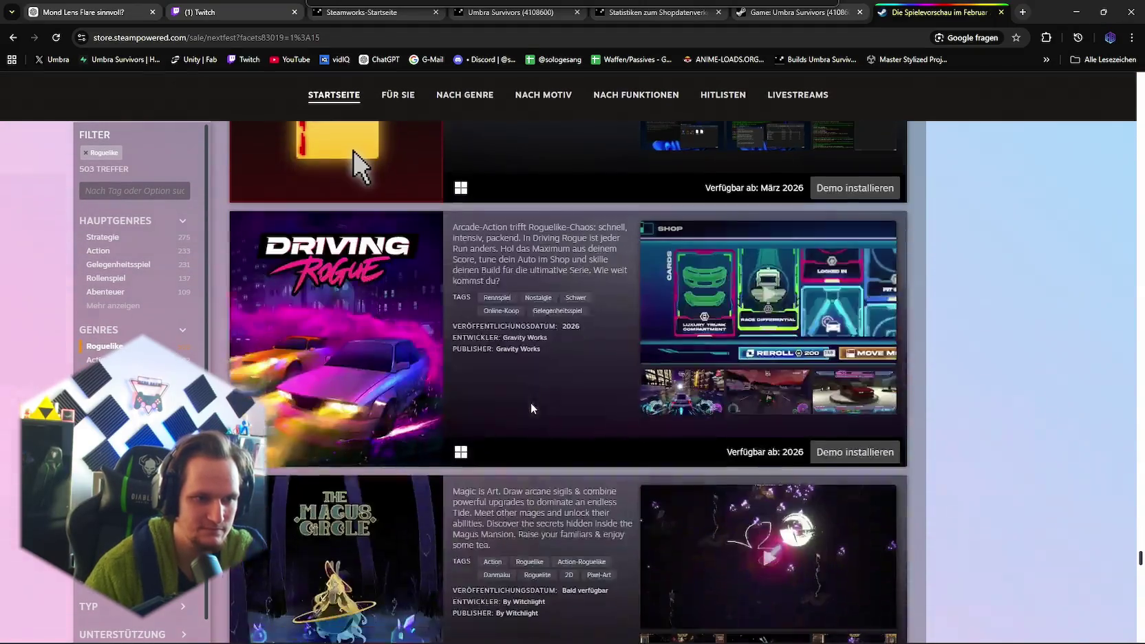
scroll(530, 408, "up", 3)
scroll(533, 408, "down", 10)
scroll(536, 408, "down", 3)
scroll(569, 492, "up", 4)
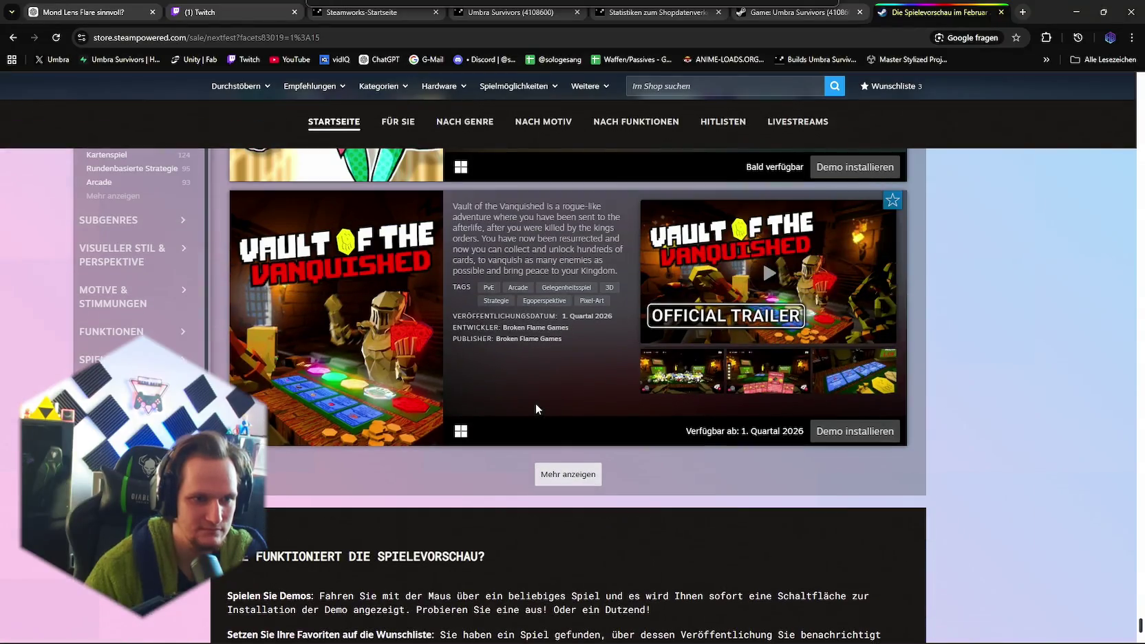
left_click(567, 476)
- Look through the newly added Roguelike demos such as Poker TD, Spinera and Busted
scroll(563, 480, "down", 5)
scroll(563, 479, "down", 20)
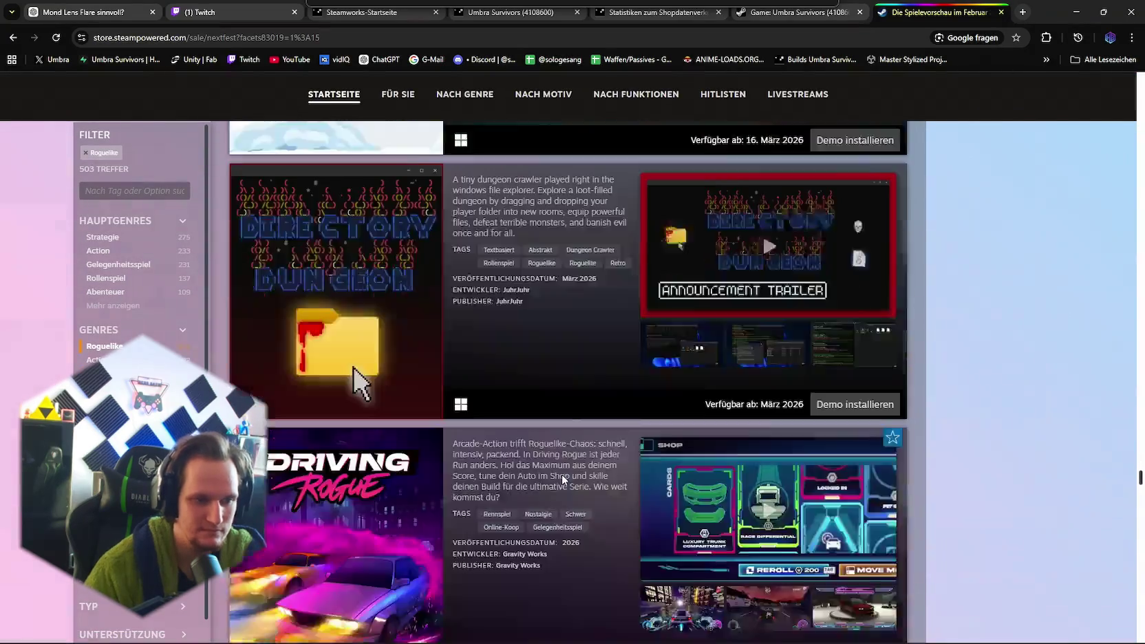
scroll(563, 478, "down", 10)
scroll(563, 466, "up", 2)
scroll(563, 472, "down", 3)
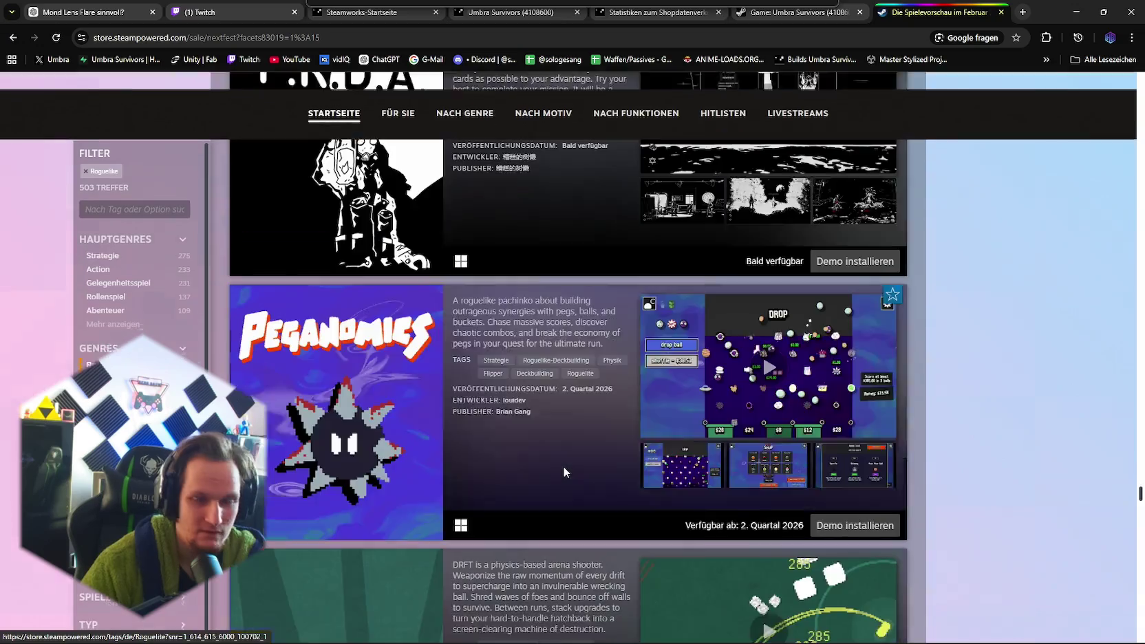
scroll(564, 461, "down", 10)
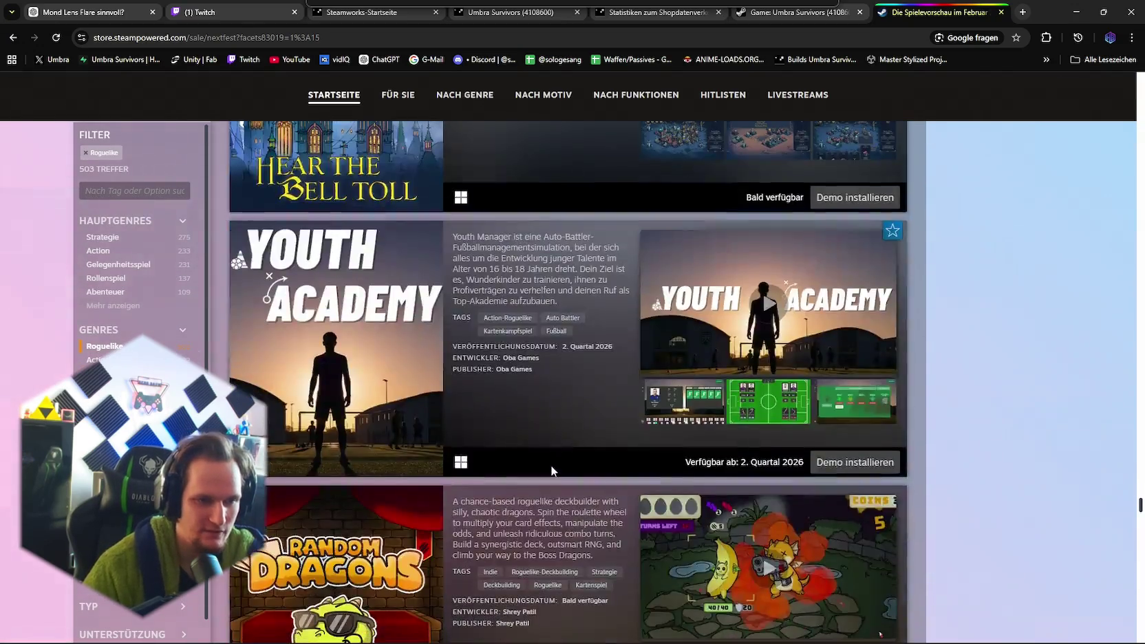
scroll(559, 455, "down", 7)
scroll(560, 454, "down", 3)
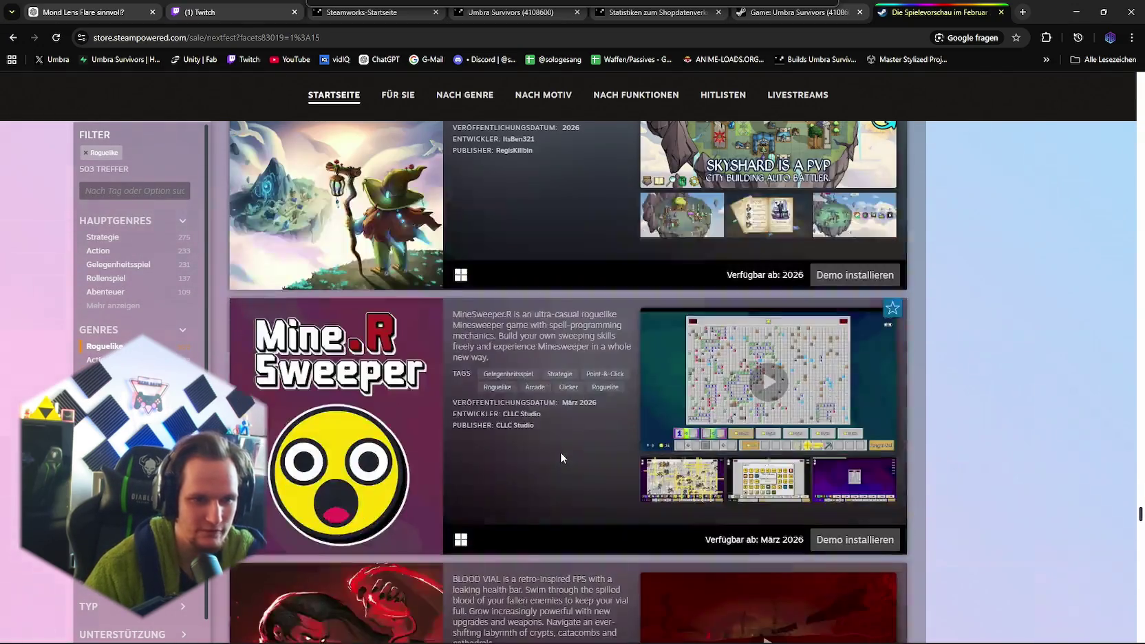
scroll(559, 457, "down", 6)
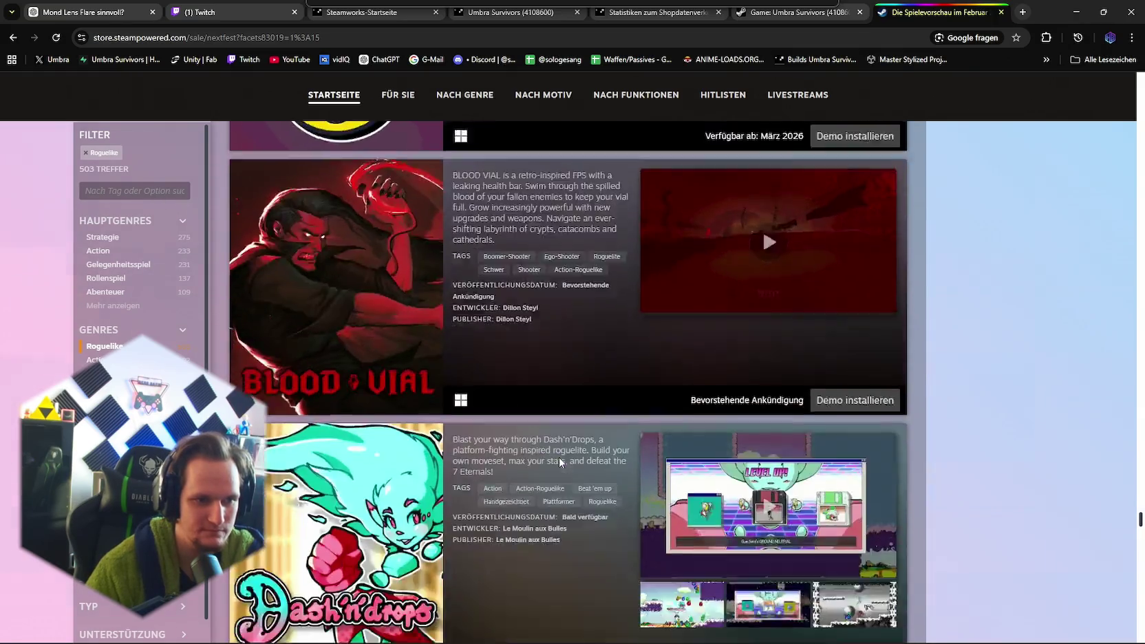
scroll(558, 458, "down", 2)
scroll(561, 460, "up", 10)
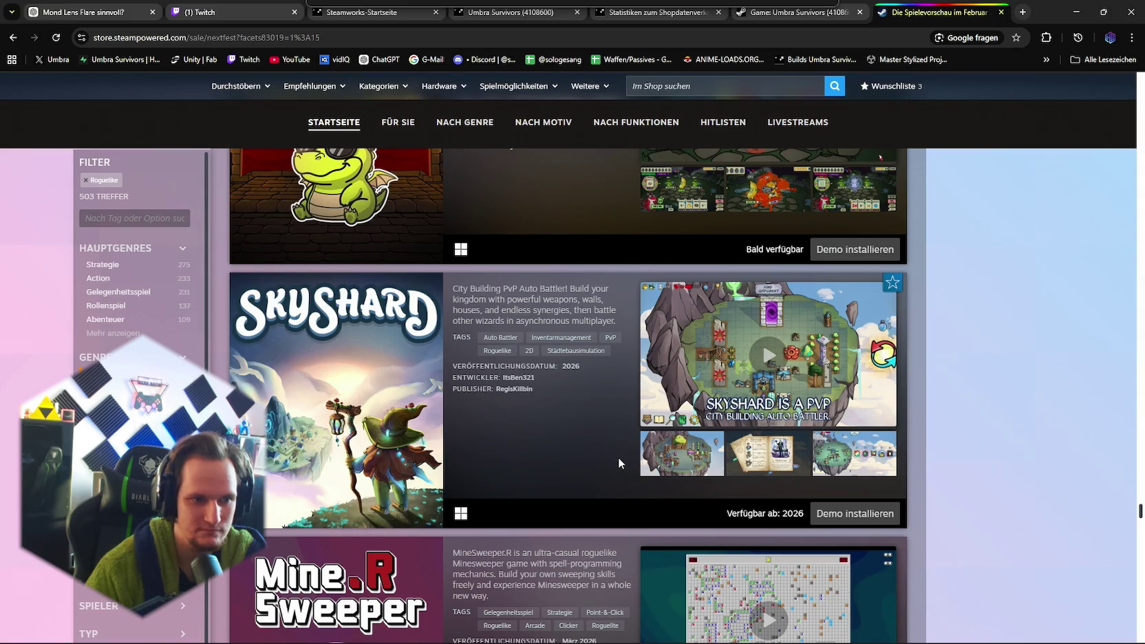
scroll(618, 463, "down", 15)
scroll(625, 462, "down", 10)
scroll(624, 458, "down", 15)
scroll(623, 465, "up", 3)
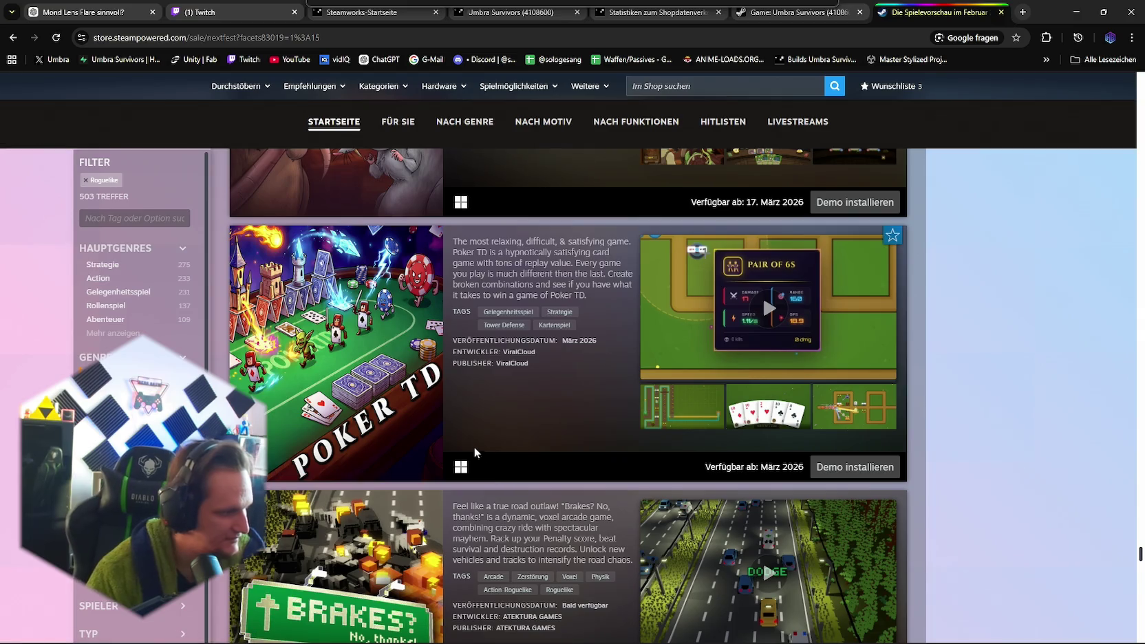
- Scroll past Grimslair and Angel's Dreams and load the next batch with Mehr anzeigen
mouse_move(399, 437)
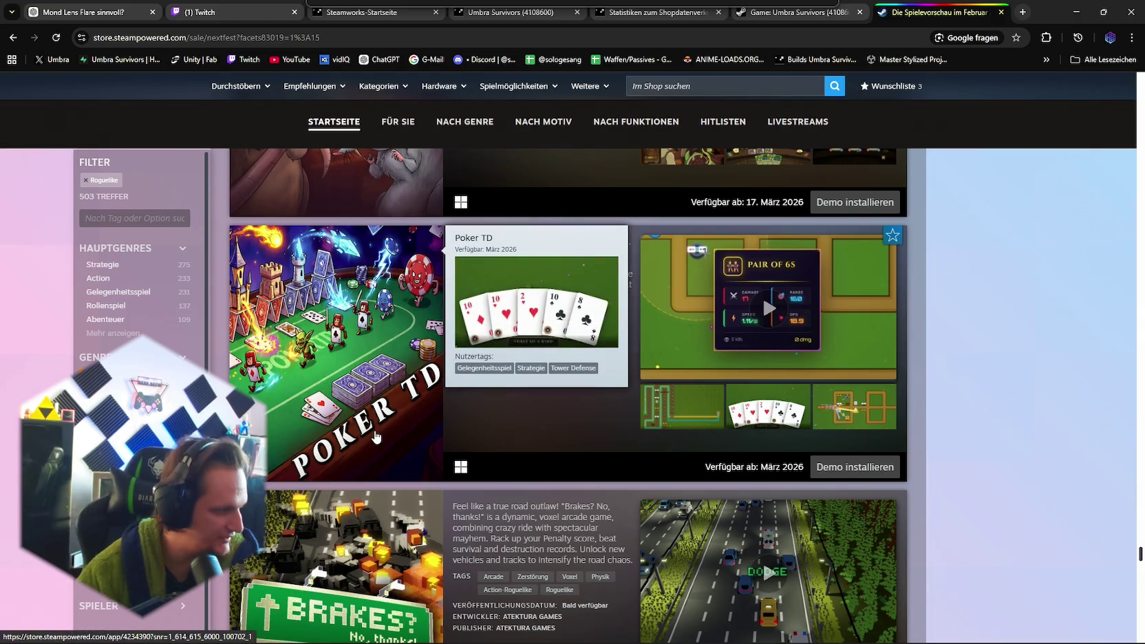
scroll(331, 337, "down", 1)
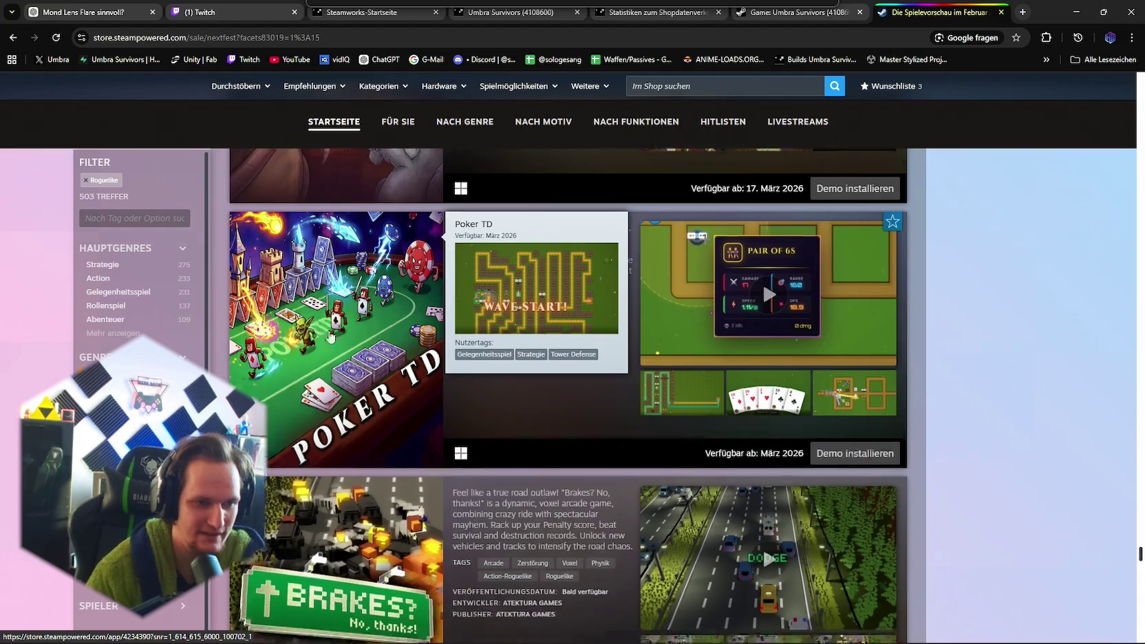
scroll(331, 338, "down", 12)
scroll(444, 407, "up", 2)
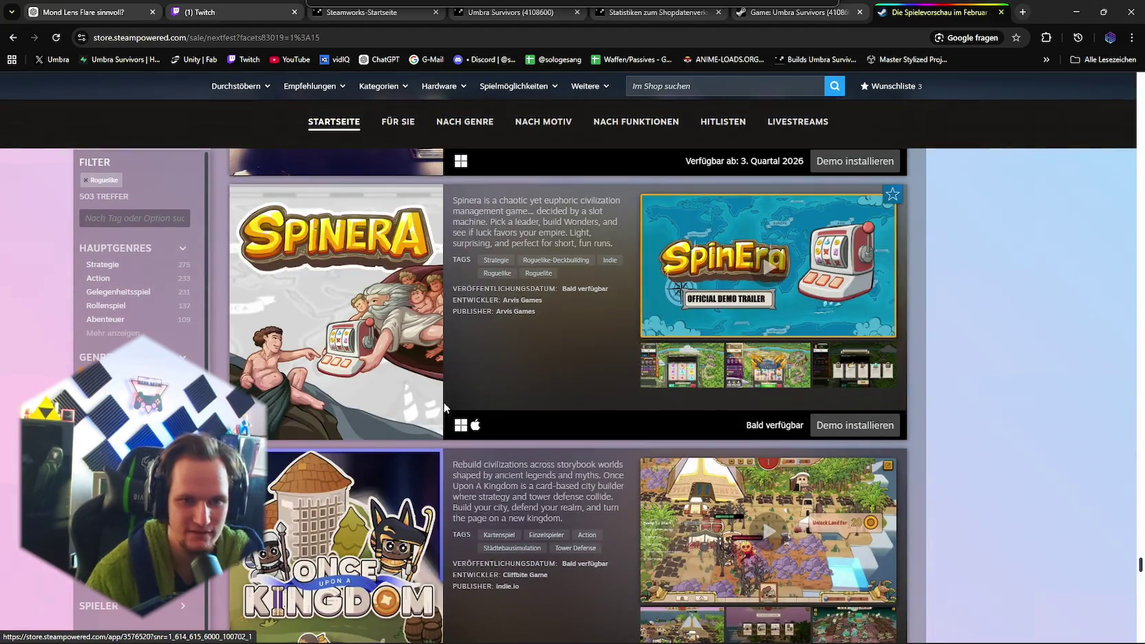
scroll(443, 393, "down", 2)
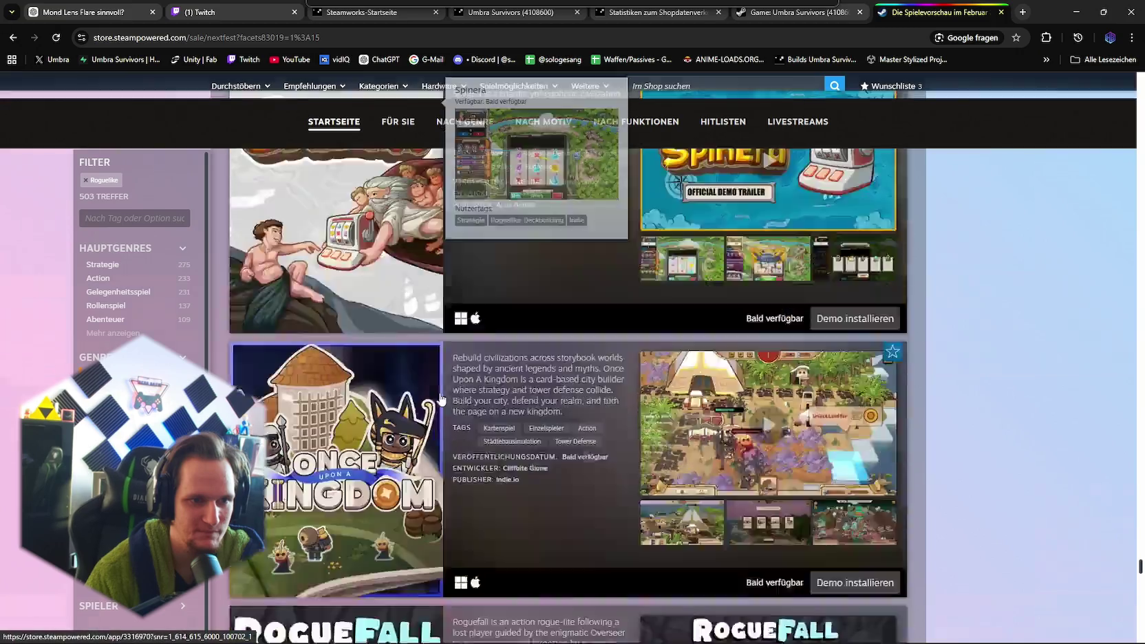
scroll(441, 399, "down", 20)
scroll(443, 399, "down", 20)
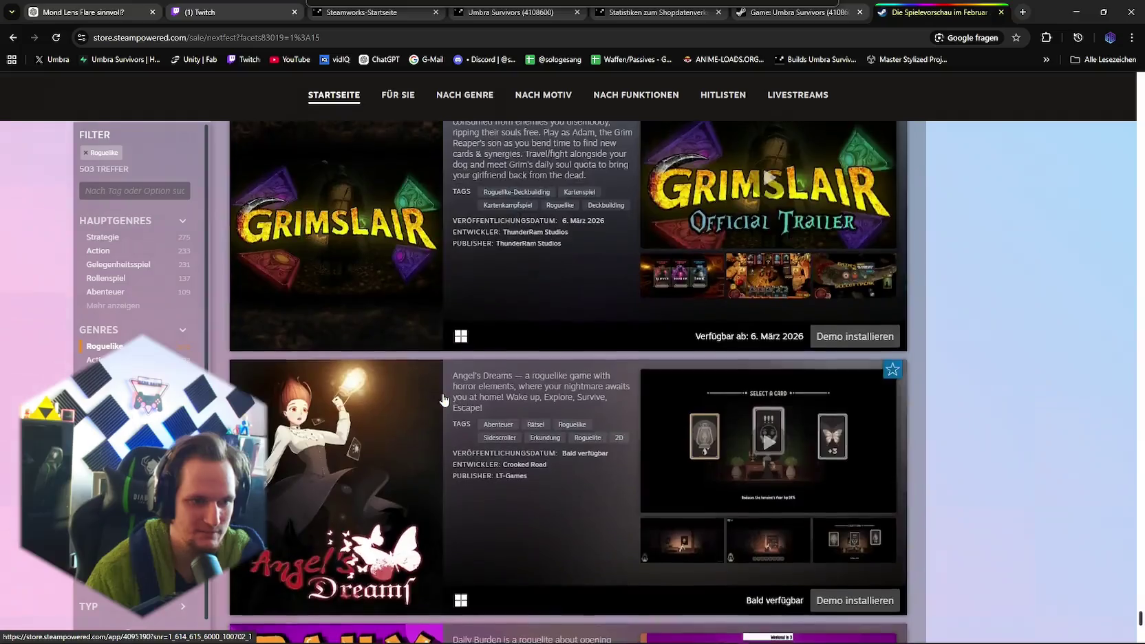
scroll(443, 400, "down", 15)
scroll(440, 397, "up", 4)
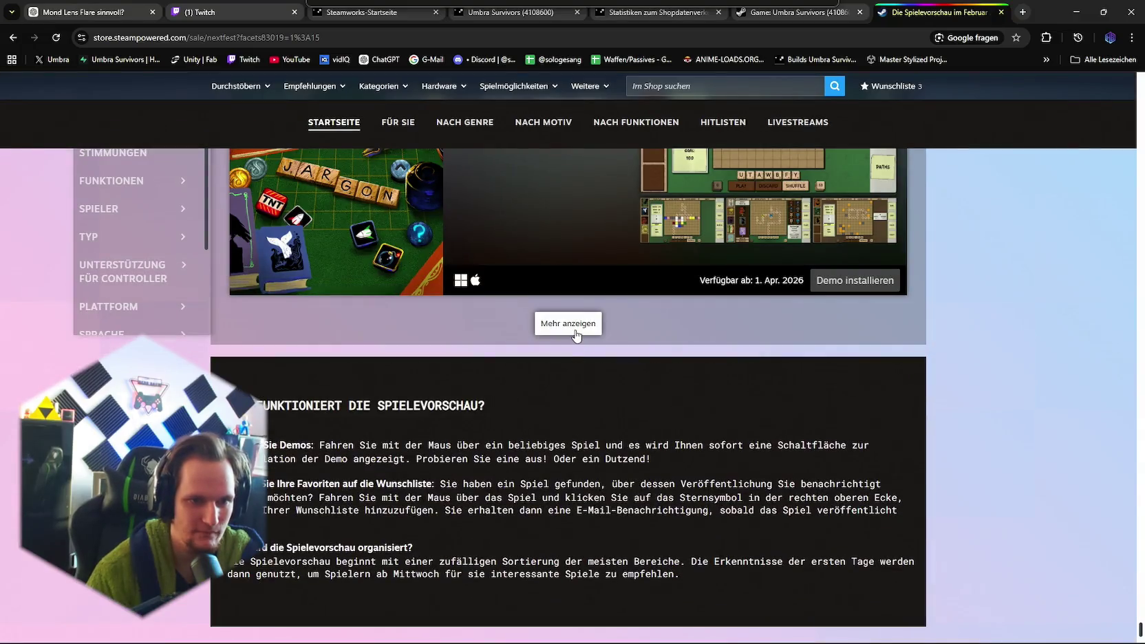
left_click(576, 323)
- Scroll to the bottom of the Roguelike demo list and load more entries
scroll(541, 362, "down", 20)
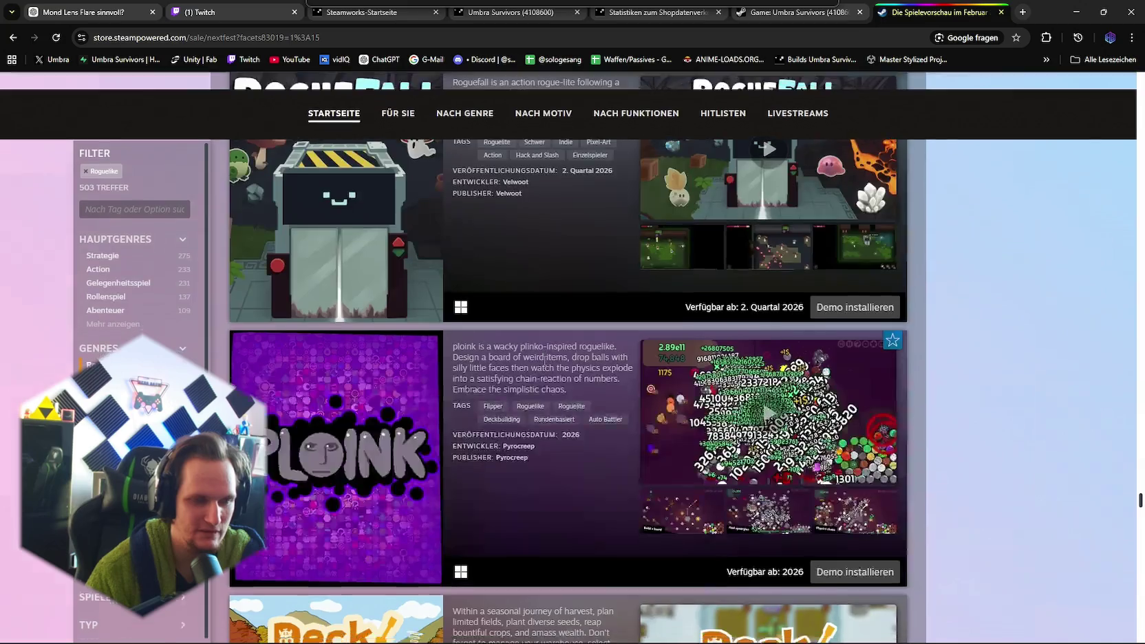
scroll(536, 370, "down", 20)
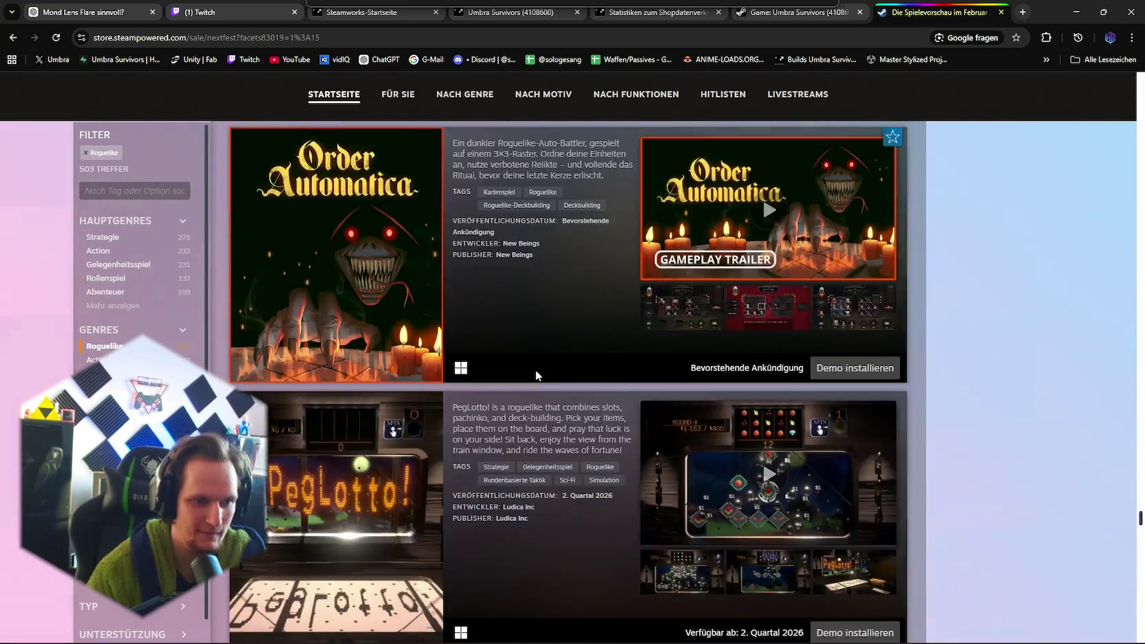
scroll(536, 370, "down", 20)
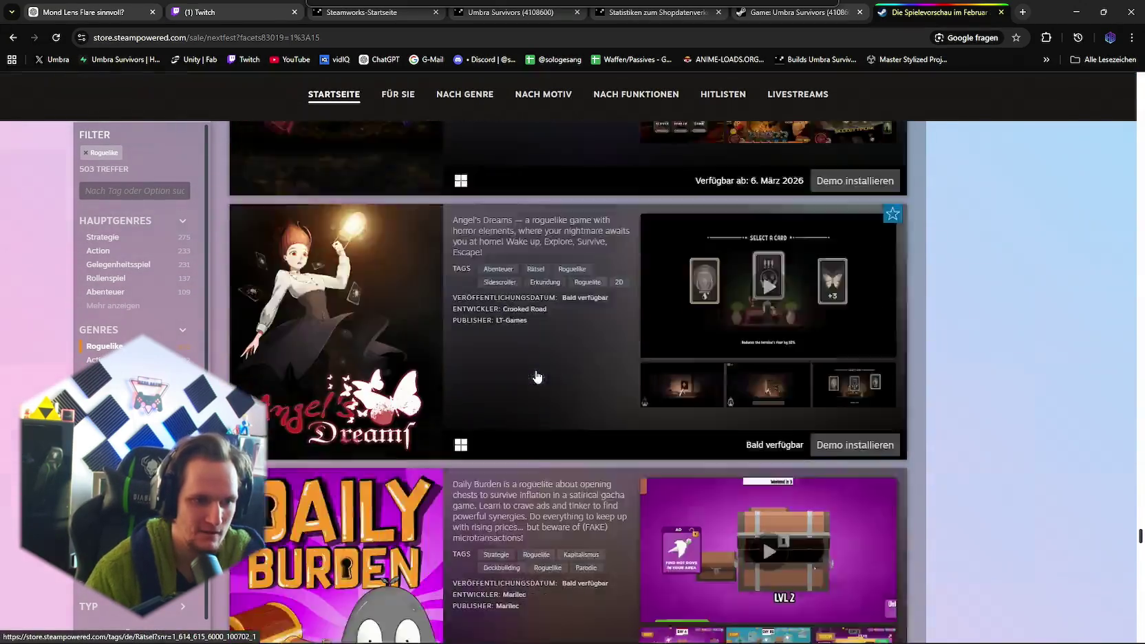
scroll(536, 375, "down", 20)
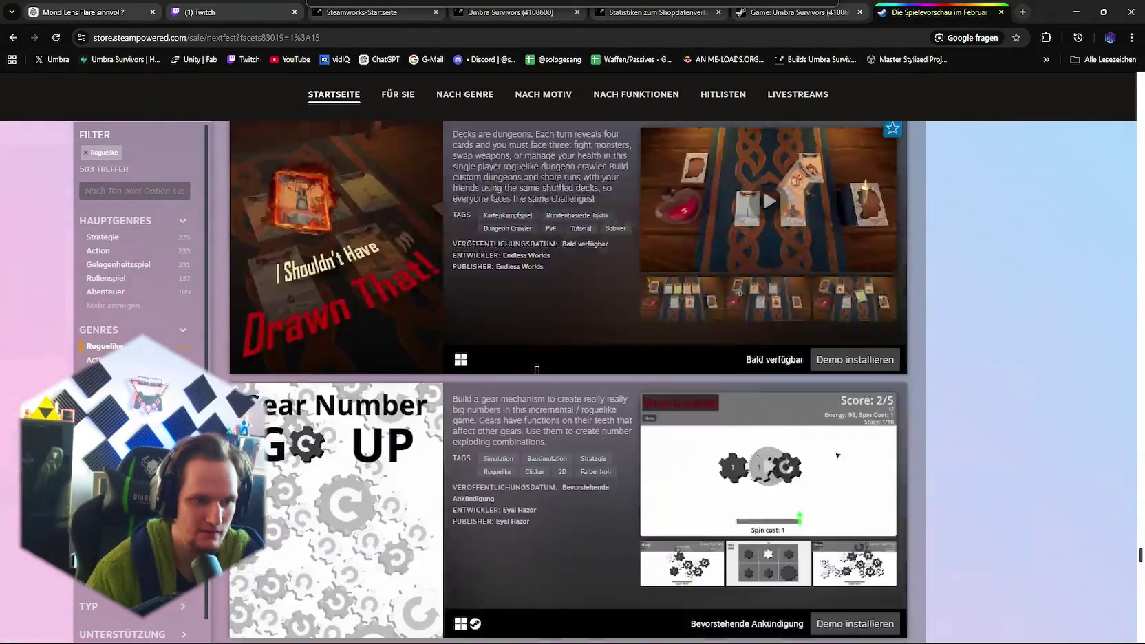
scroll(537, 375, "down", 20)
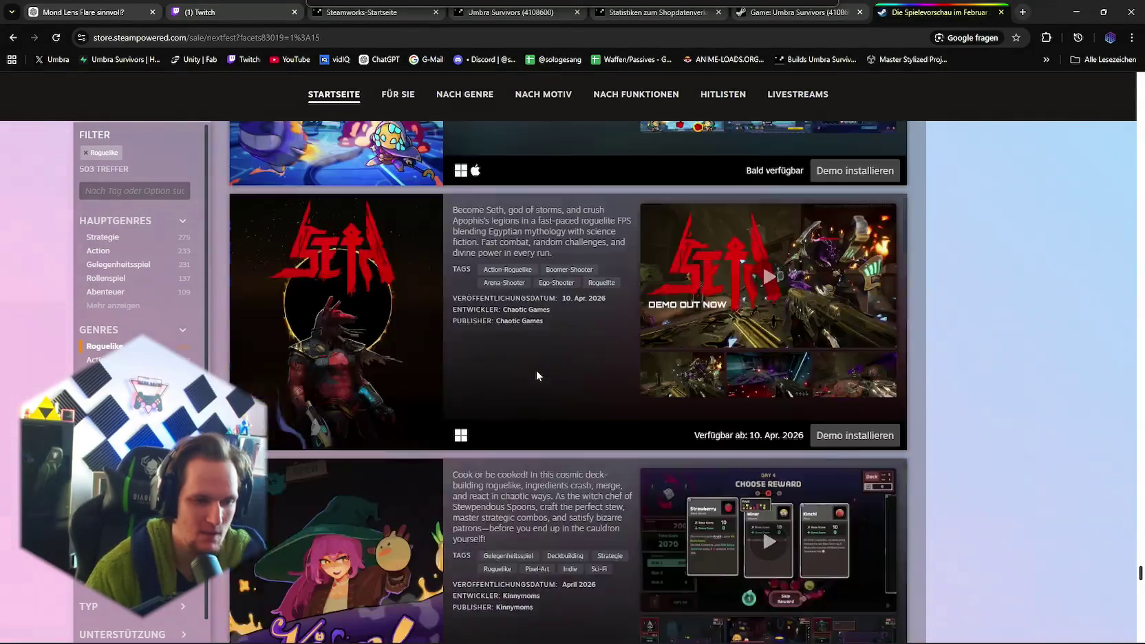
scroll(537, 372, "down", 20)
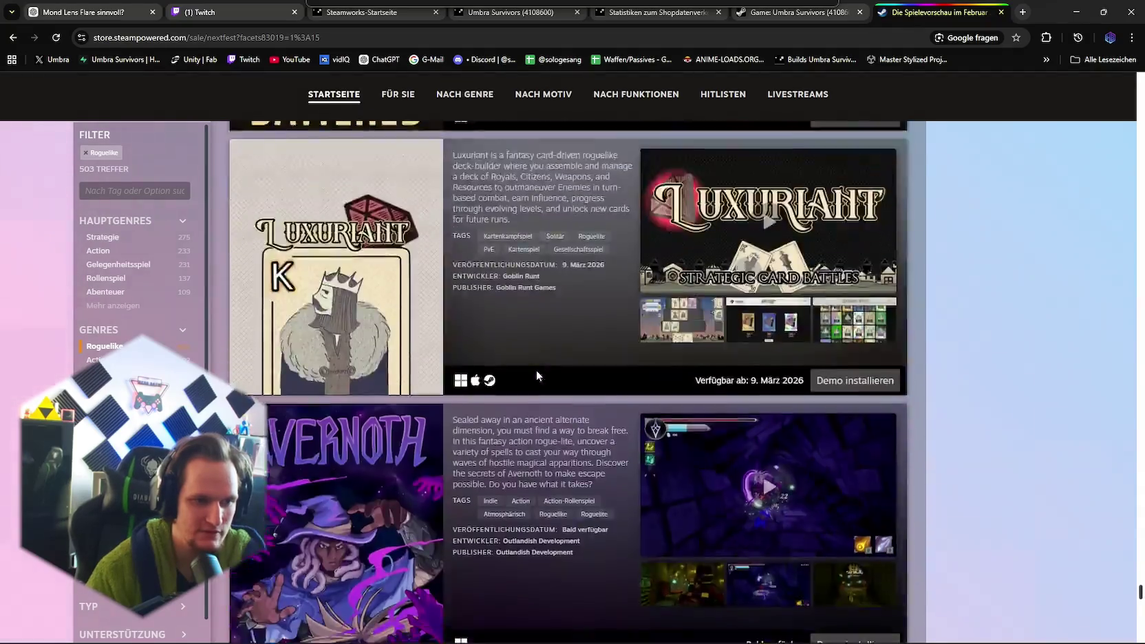
scroll(537, 371, "down", 20)
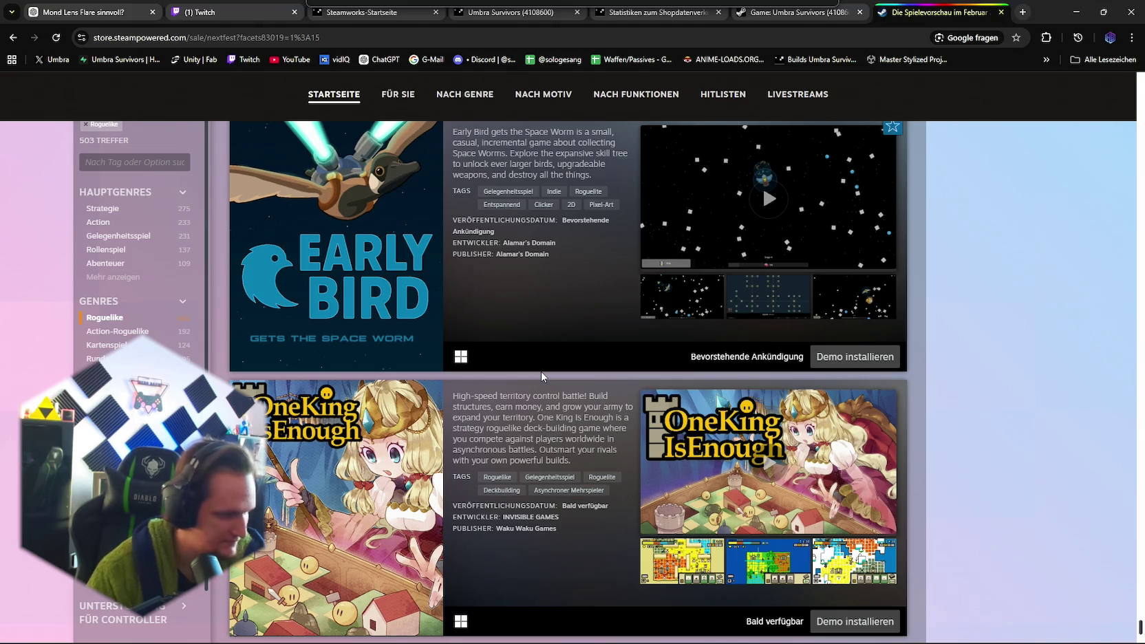
scroll(494, 373, "down", 8)
scroll(558, 372, "up", 5)
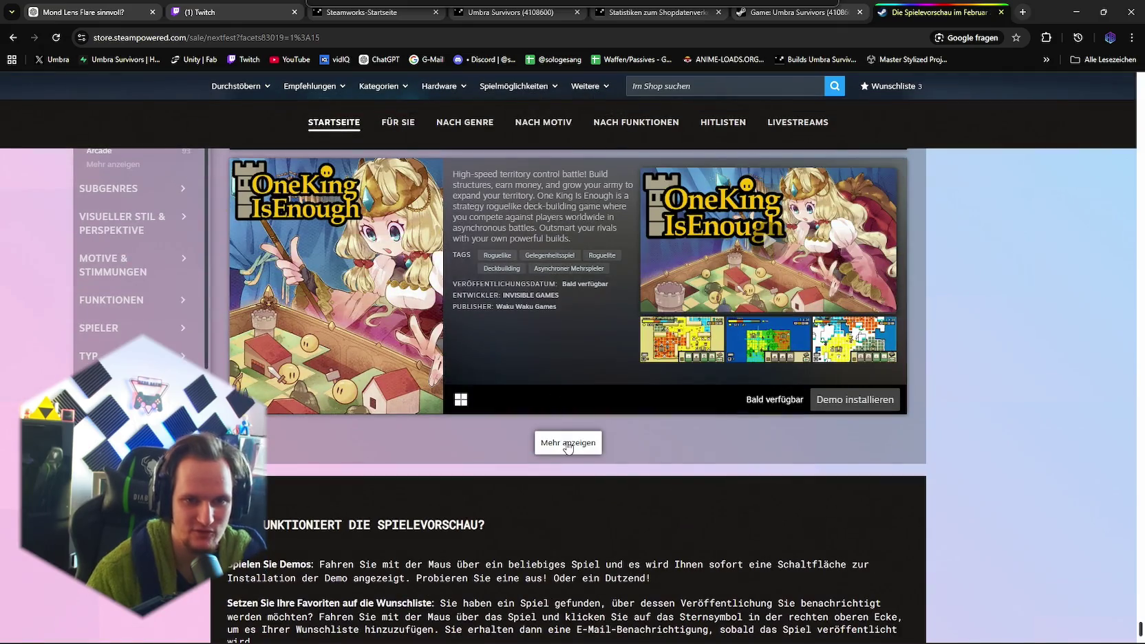
left_click(568, 443)
- Browse the newly loaded demos down past Hell Forge and Shuwa Shuwa Guin
scroll(498, 387, "down", 10)
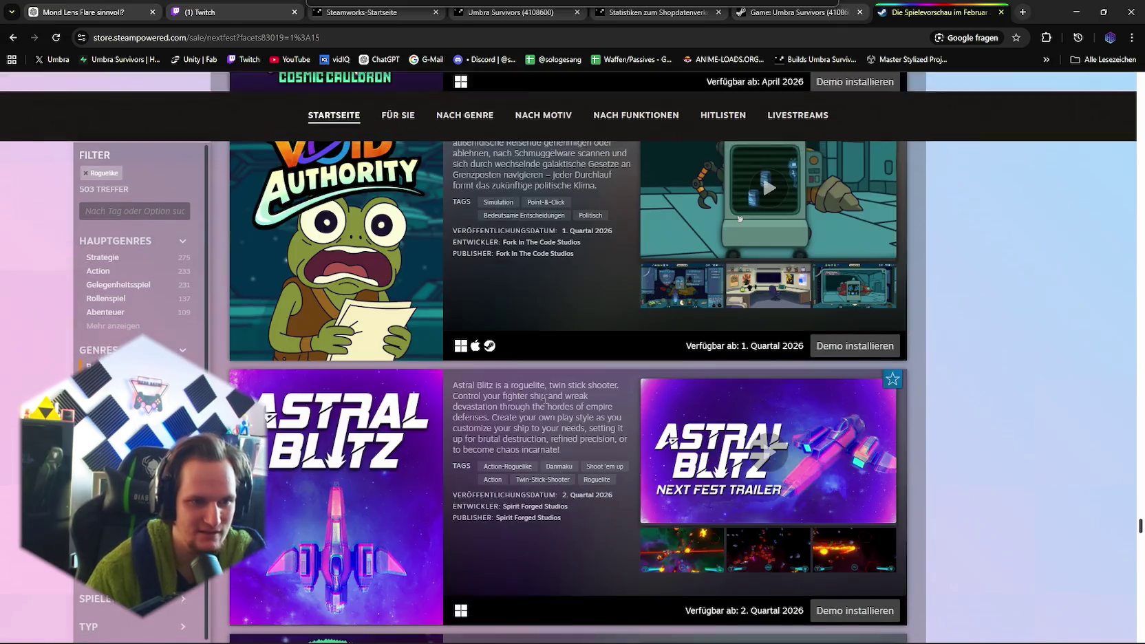
scroll(544, 397, "down", 20)
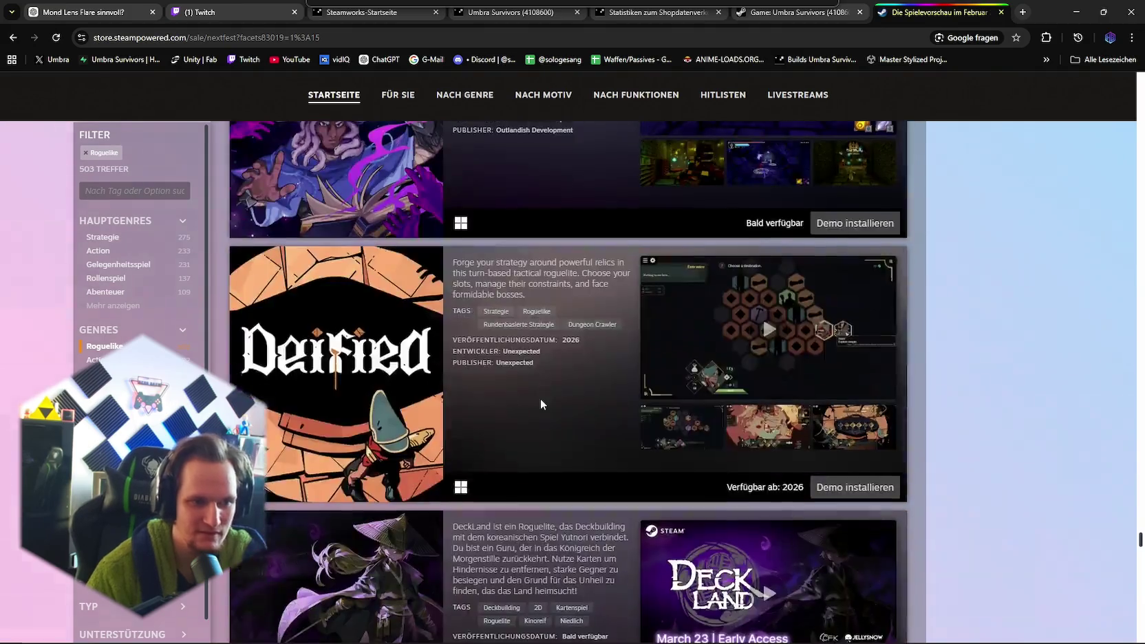
scroll(540, 404, "down", 20)
scroll(551, 406, "down", 20)
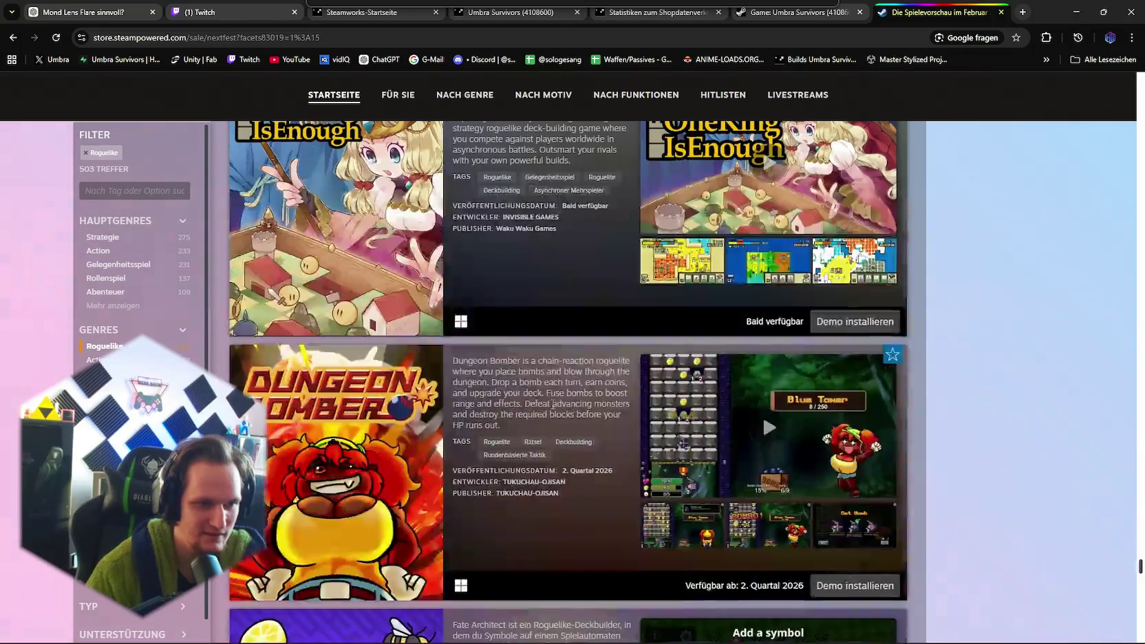
scroll(551, 403, "up", 2)
scroll(551, 402, "down", 10)
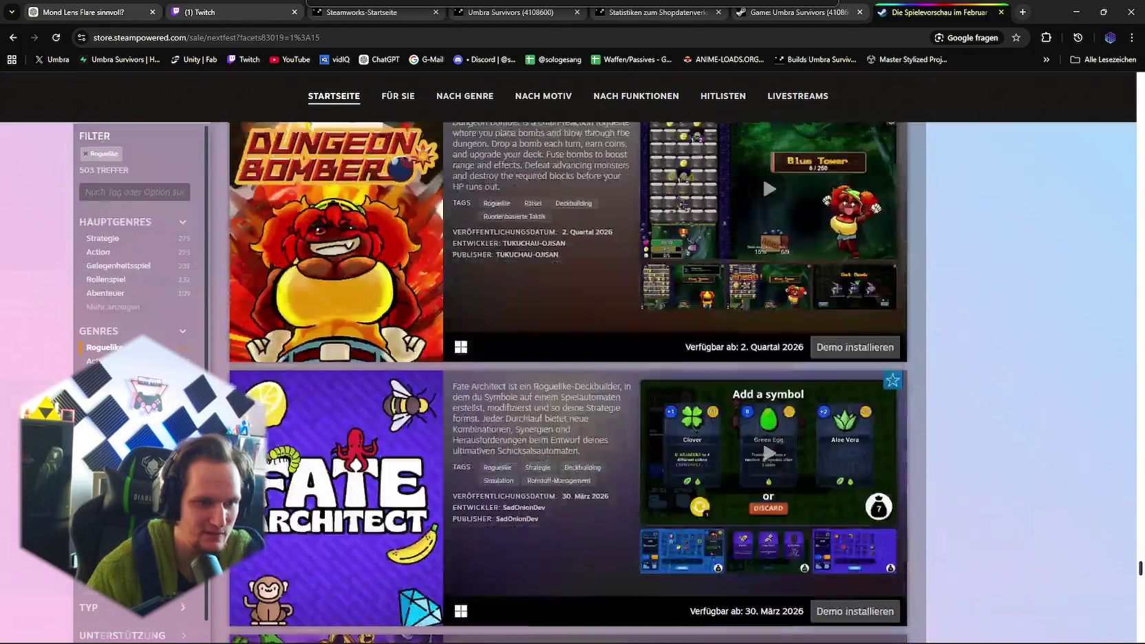
scroll(540, 411, "down", 20)
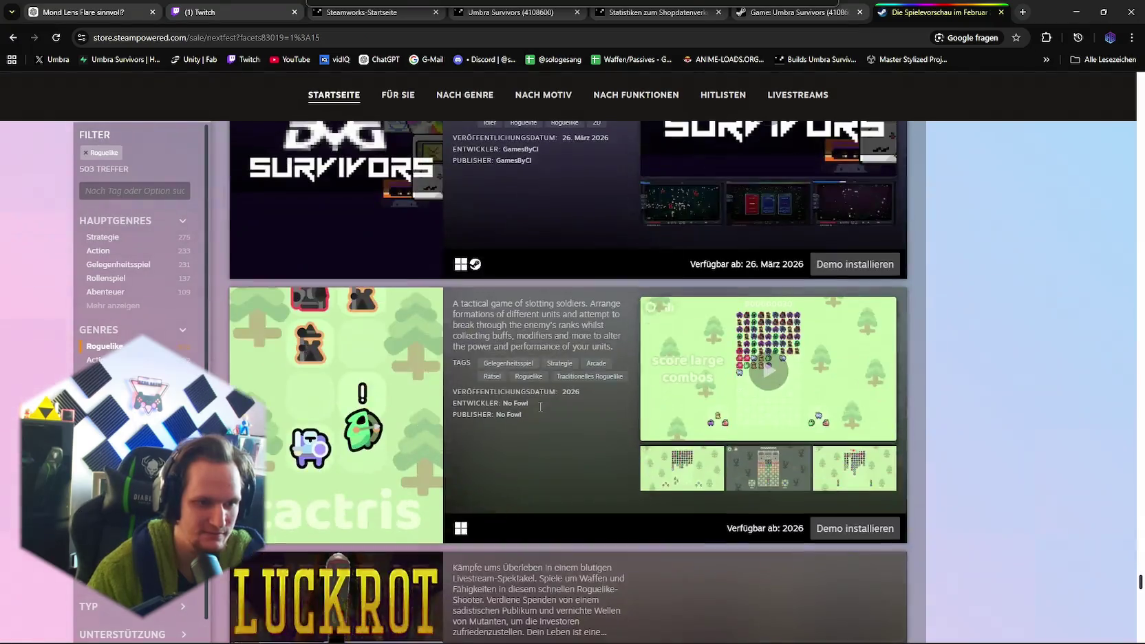
scroll(540, 406, "down", 15)
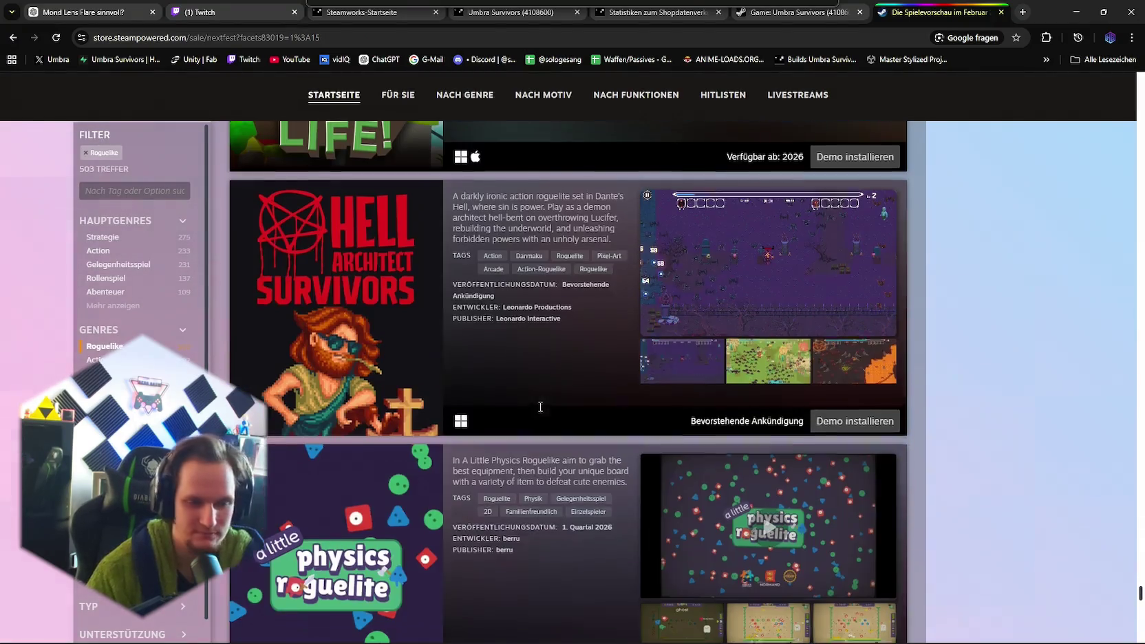
scroll(537, 411, "down", 4)
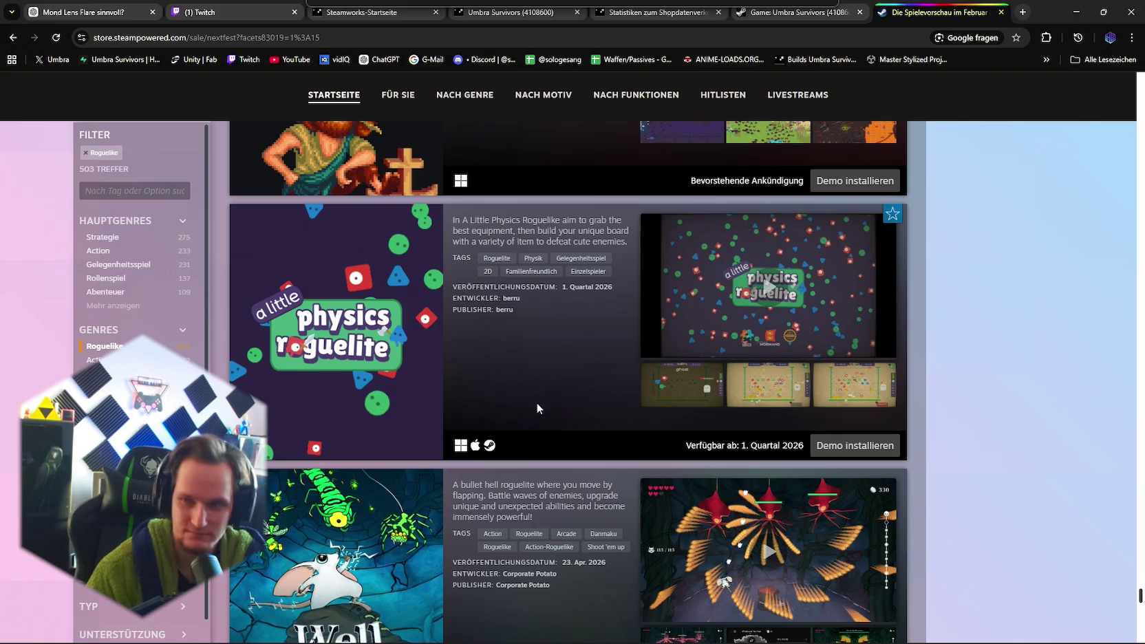
scroll(536, 408, "down", 12)
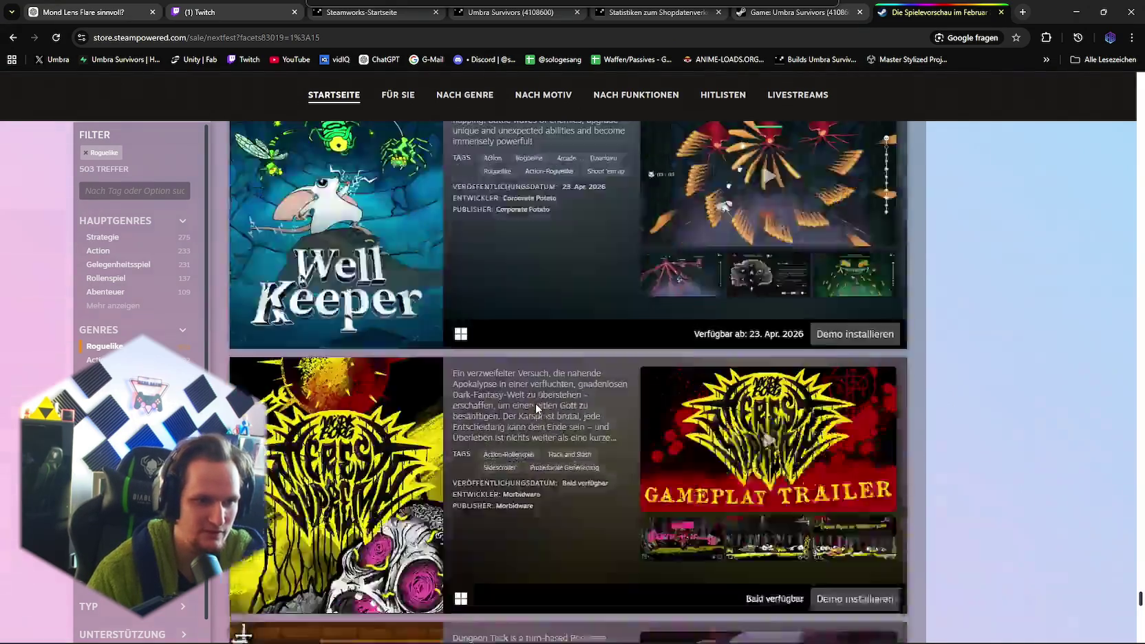
scroll(536, 409, "down", 20)
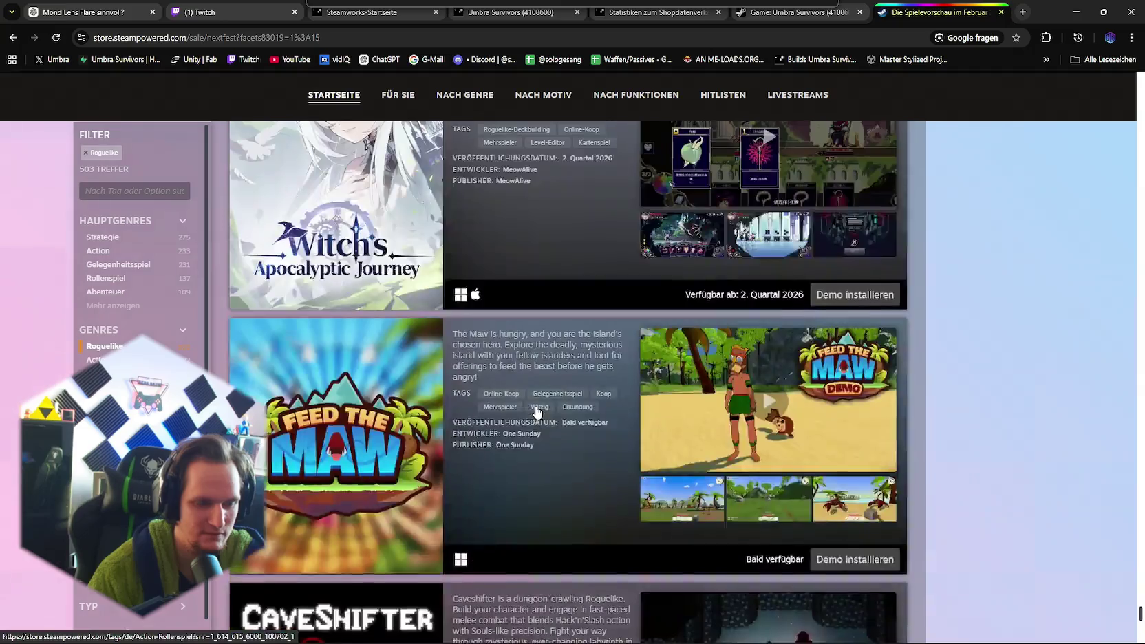
scroll(536, 410, "down", 15)
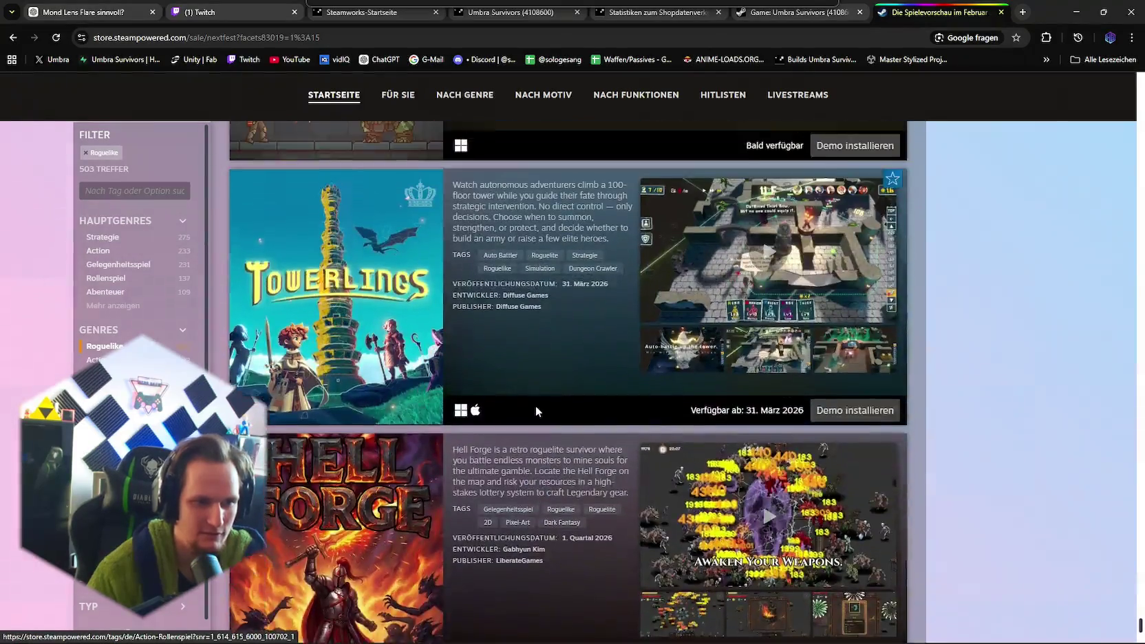
- Load another batch of Roguelike demos with the Mehr anzeigen button
scroll(534, 405, "up", 3)
scroll(534, 405, "up", 2)
scroll(535, 405, "down", 7)
scroll(535, 405, "up", 5)
scroll(536, 407, "up", 2)
scroll(536, 408, "down", 15)
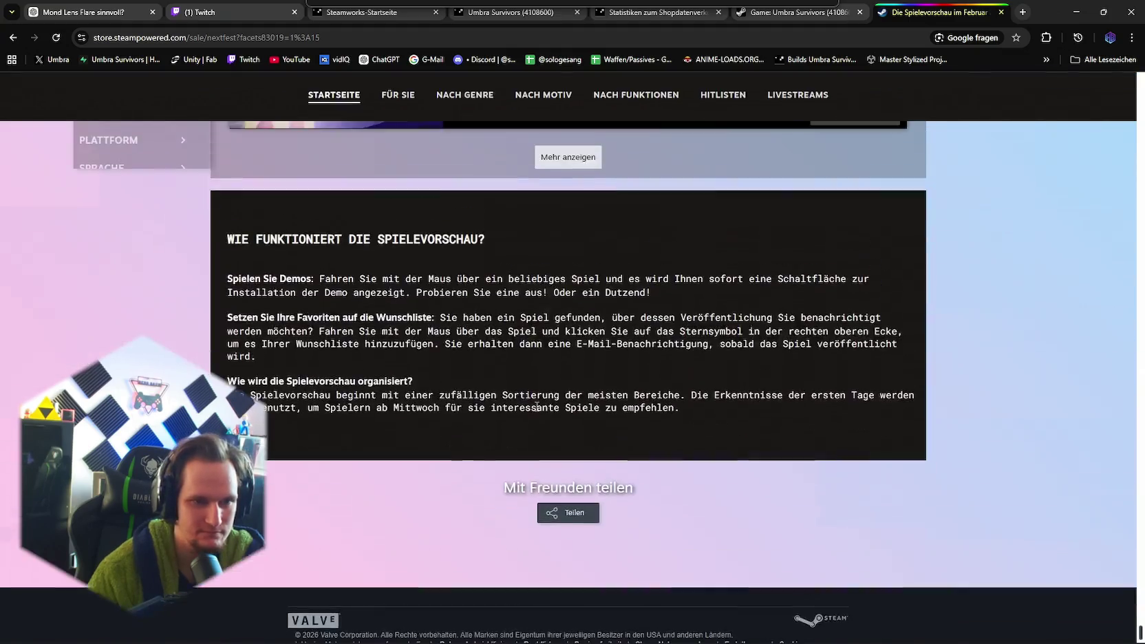
scroll(536, 406, "up", 2)
left_click(570, 327)
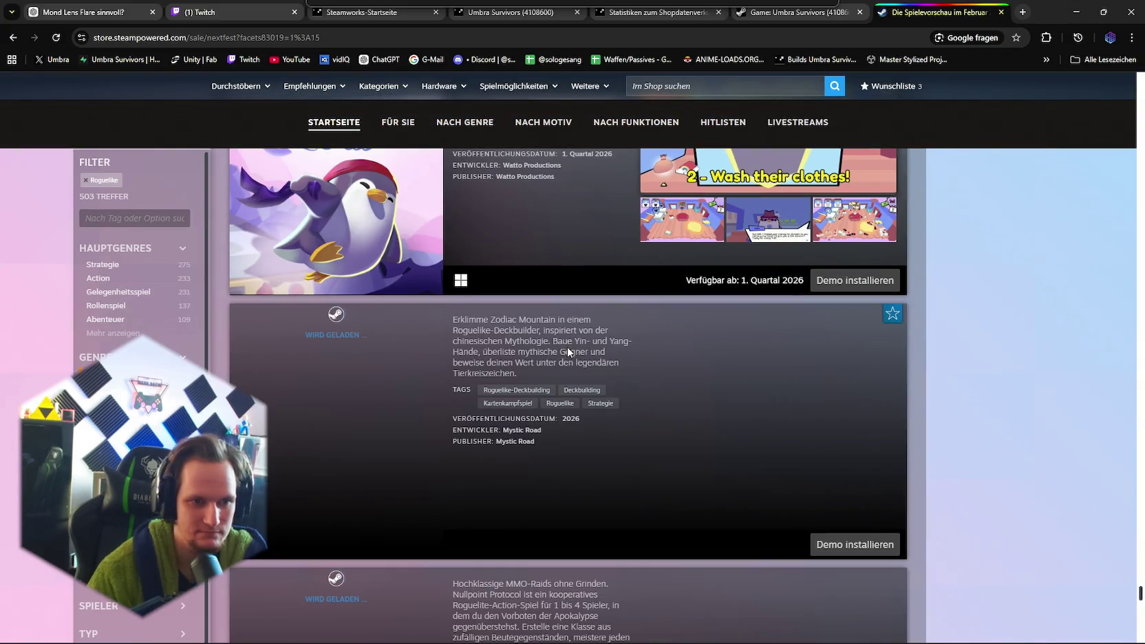
- Scroll the demo list and open They Are Rising in a new background tab
scroll(549, 373, "down", 20)
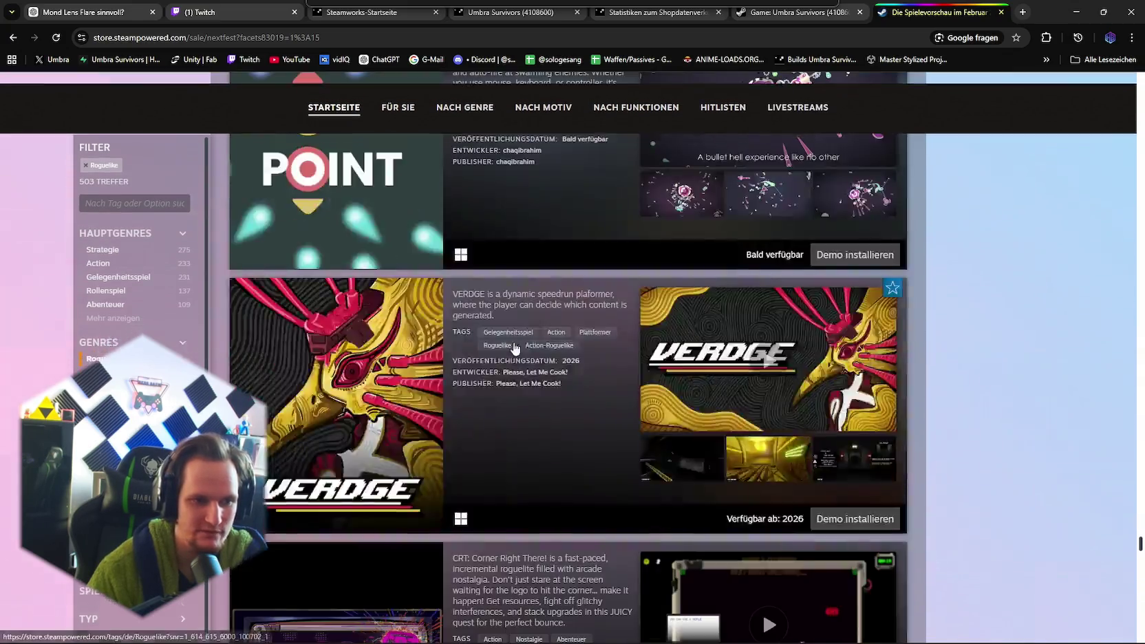
scroll(514, 346, "down", 18)
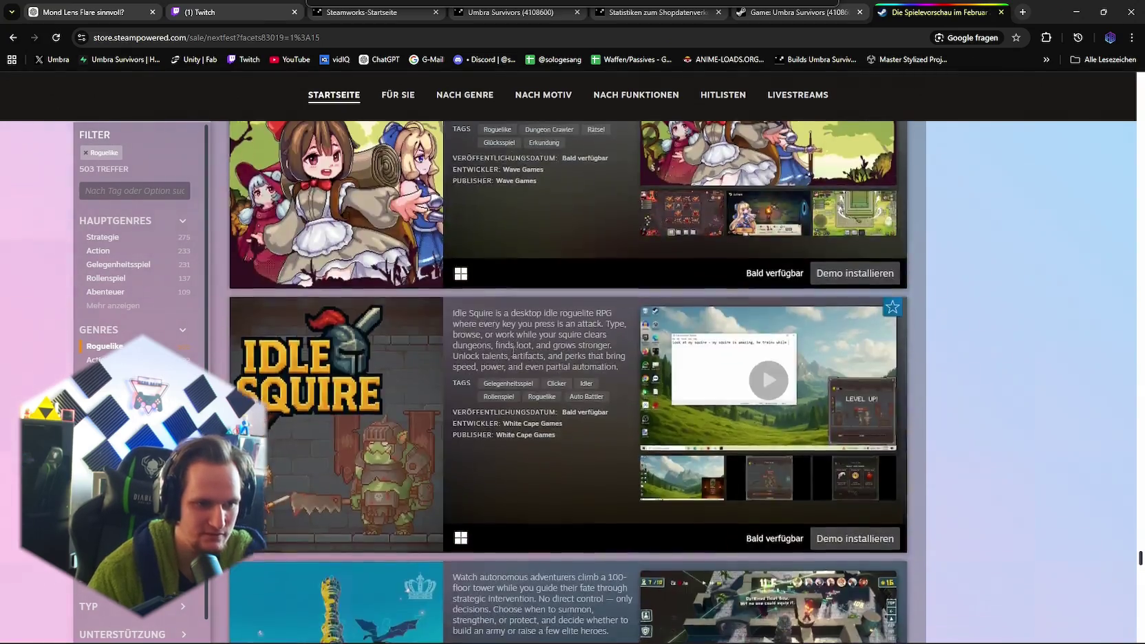
scroll(512, 354, "down", 20)
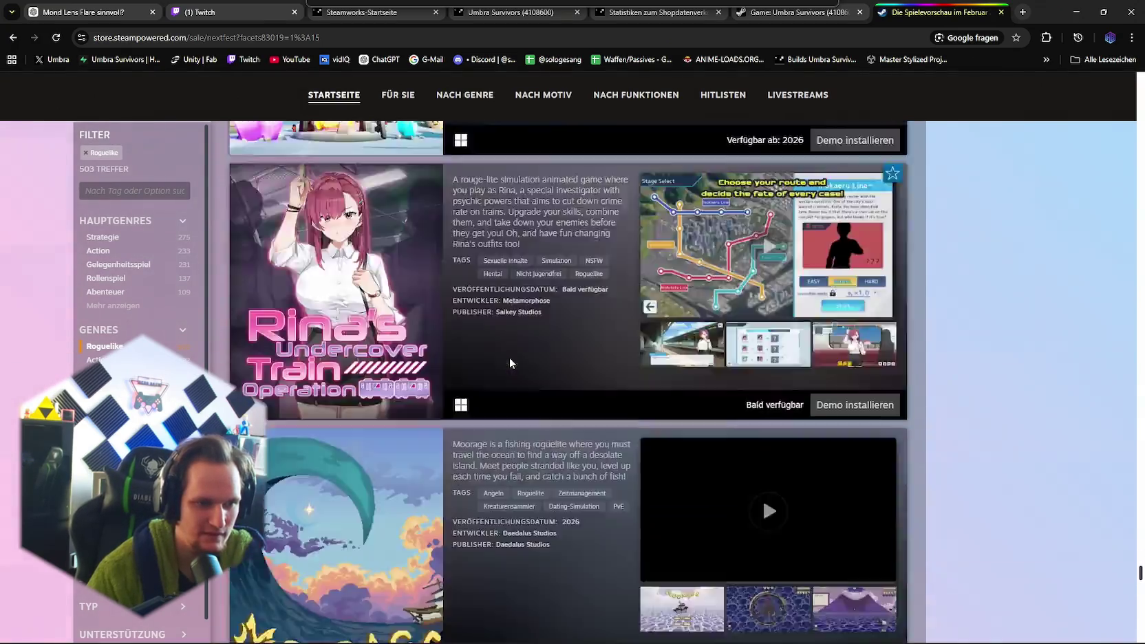
scroll(510, 359, "down", 20)
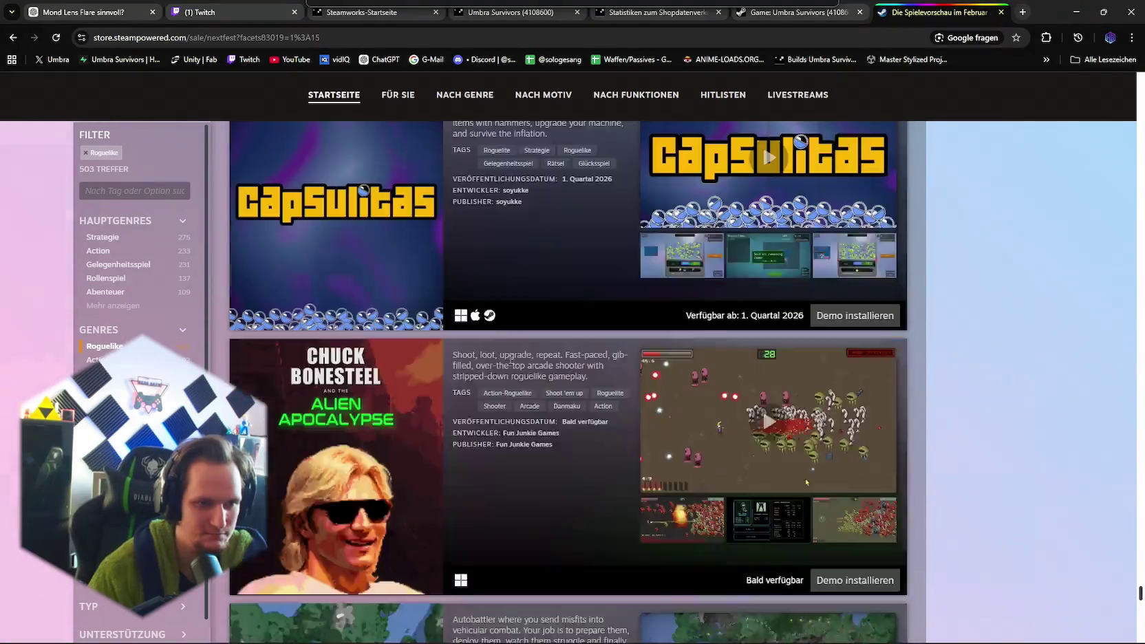
scroll(510, 363, "down", 20)
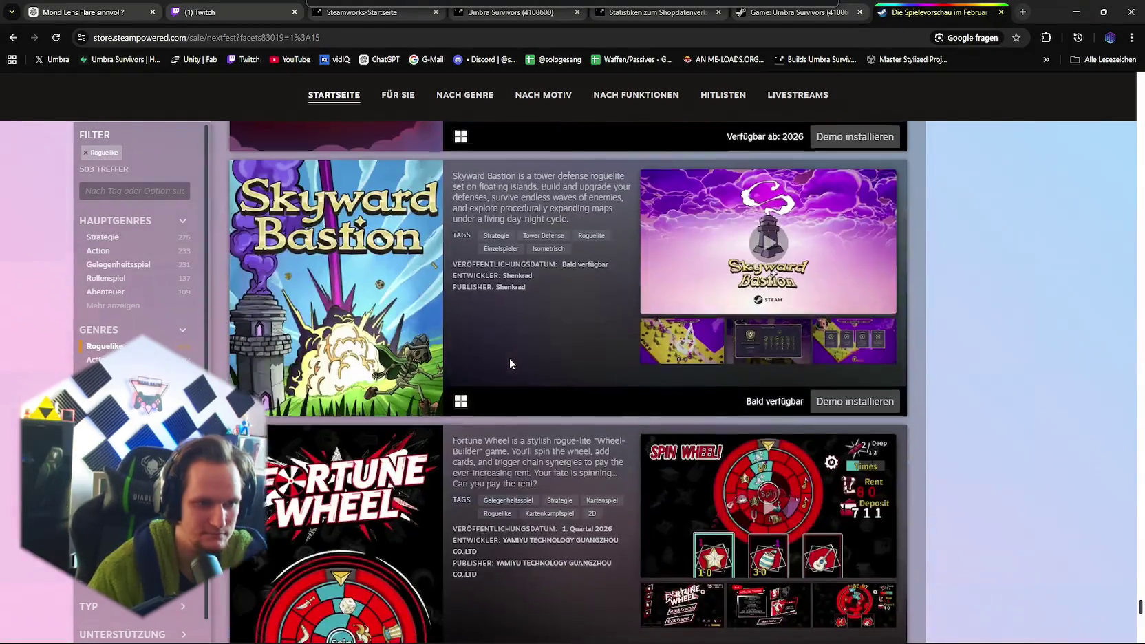
scroll(511, 378, "down", 10)
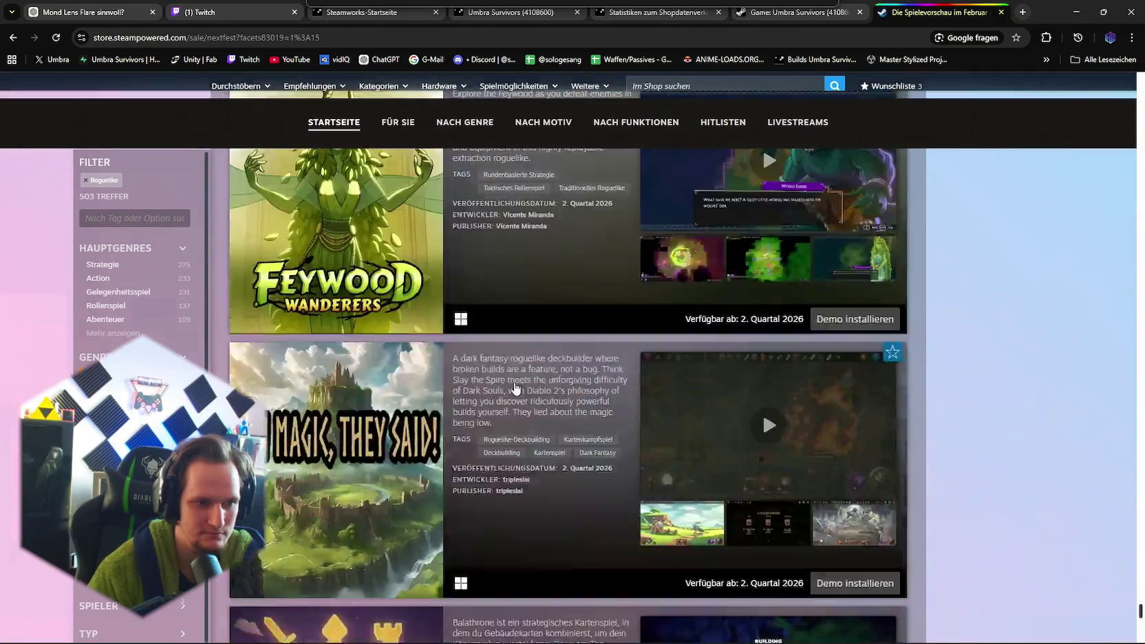
scroll(514, 387, "down", 20)
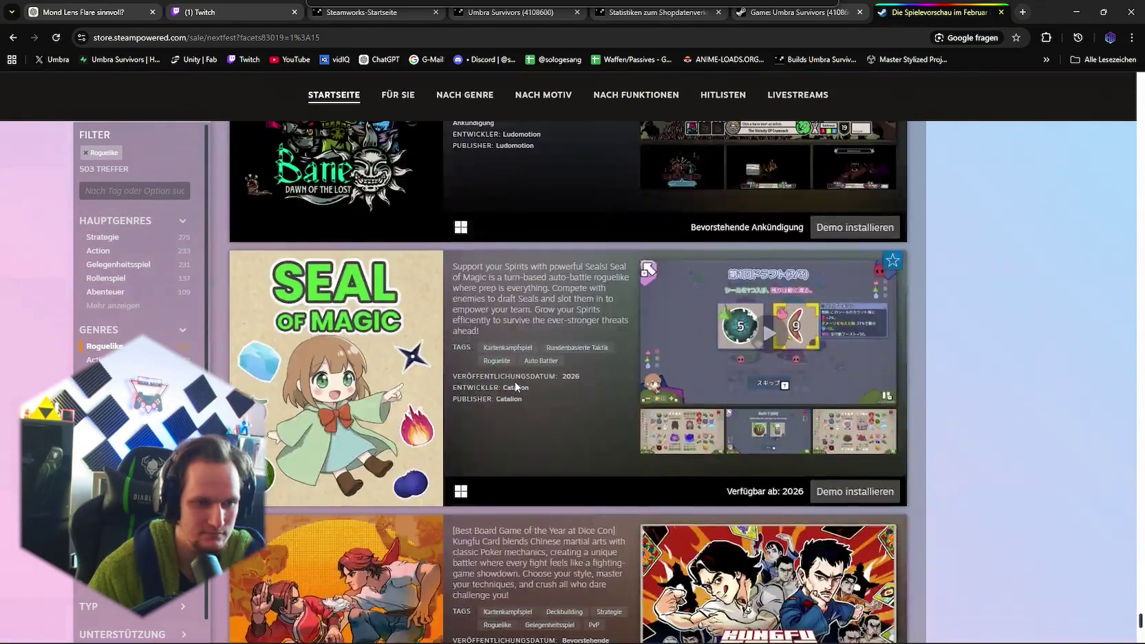
scroll(514, 383, "down", 7)
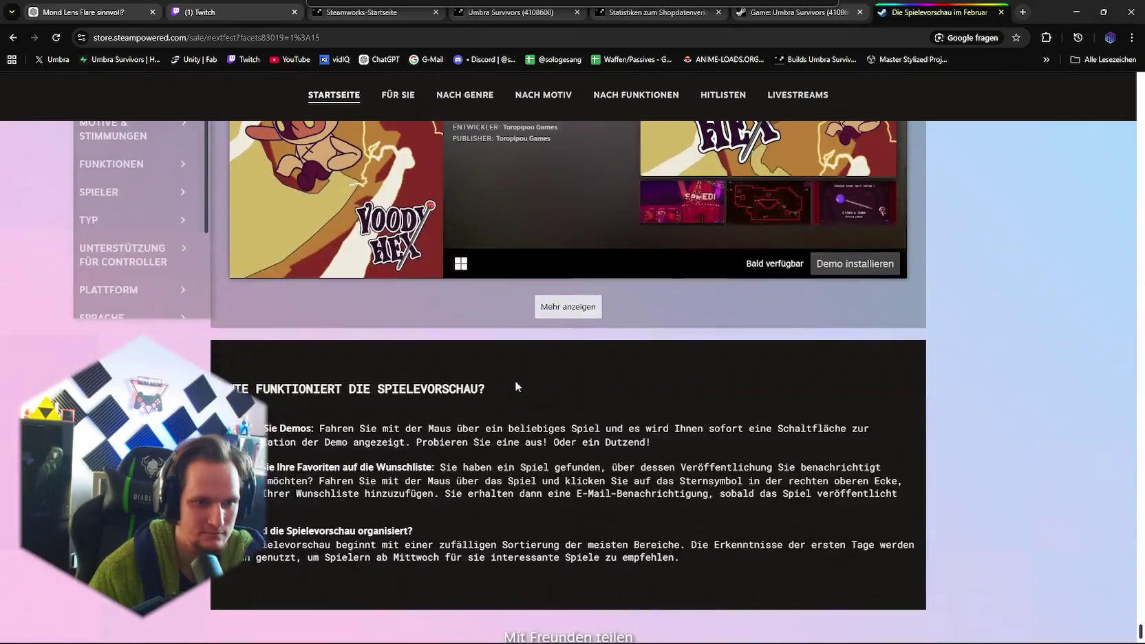
scroll(567, 516, "up", 3)
scroll(448, 387, "up", 3)
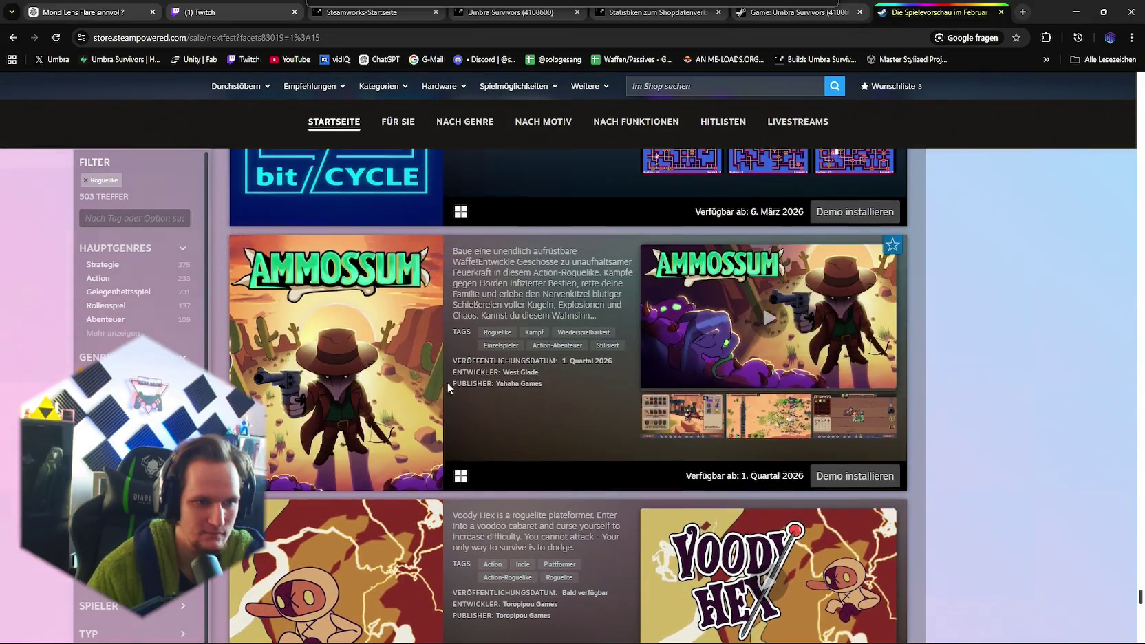
scroll(499, 423, "down", 20)
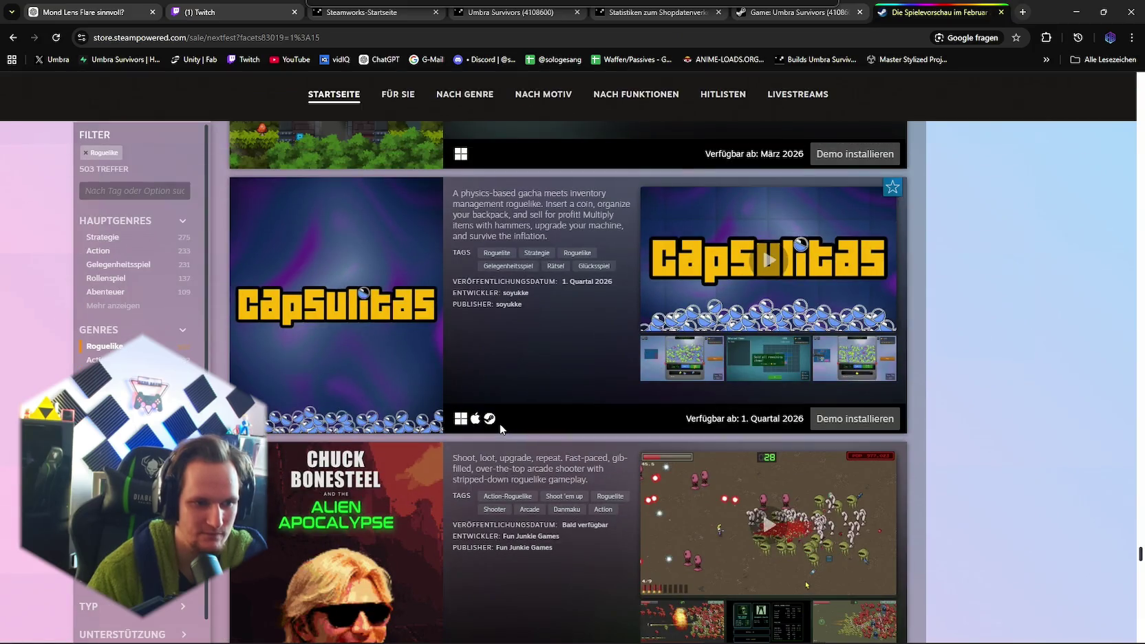
scroll(499, 423, "down", 20)
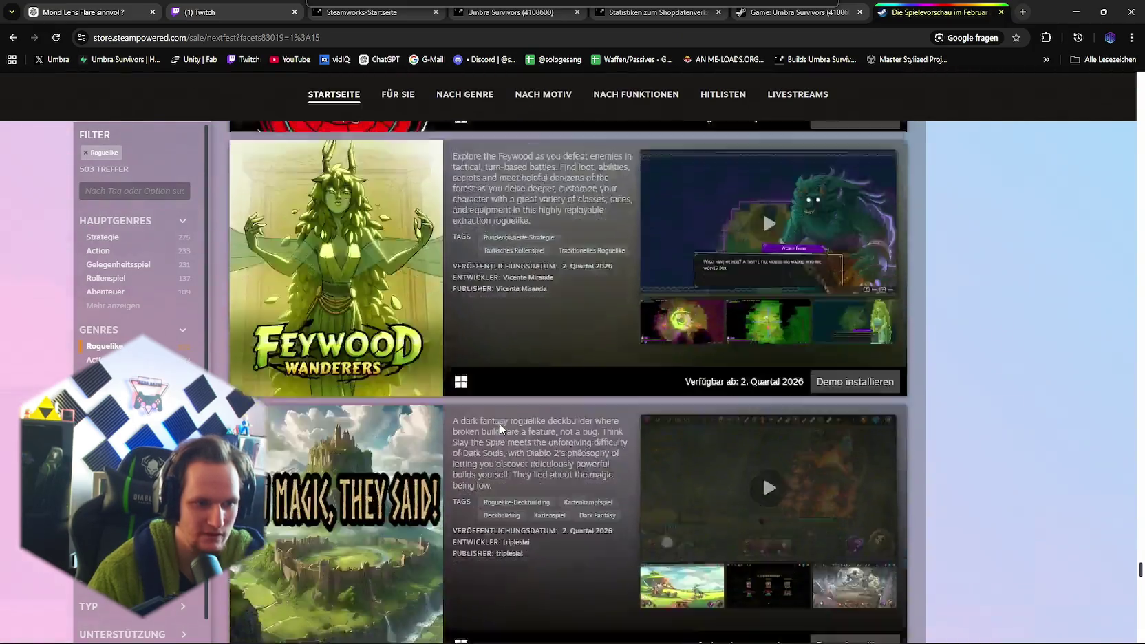
scroll(498, 423, "down", 20)
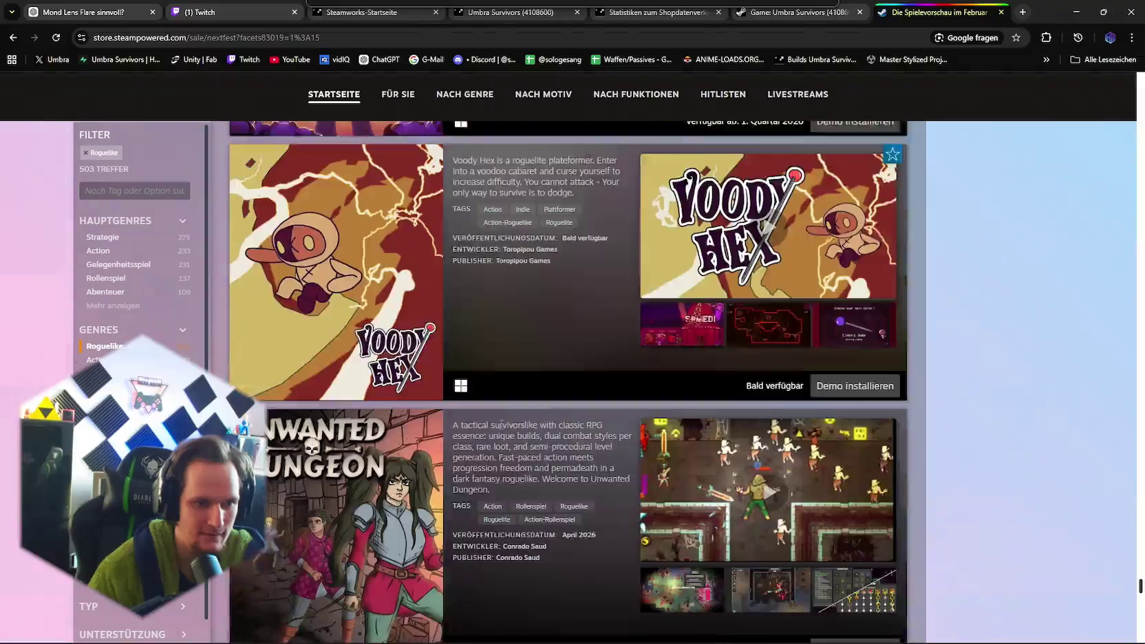
scroll(499, 424, "down", 20)
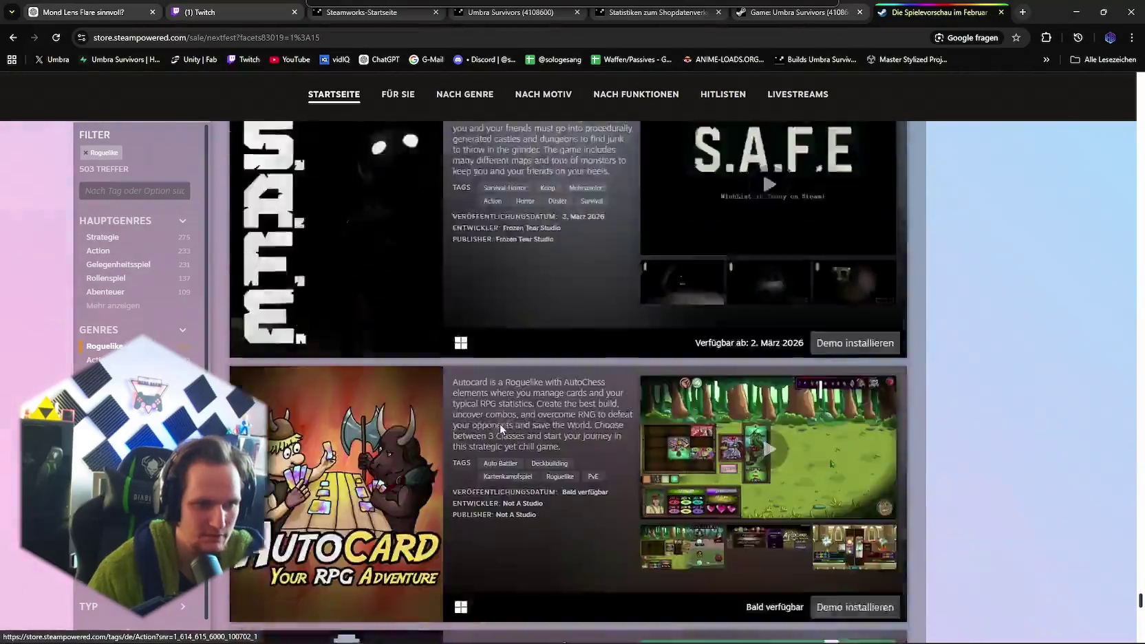
scroll(499, 423, "down", 20)
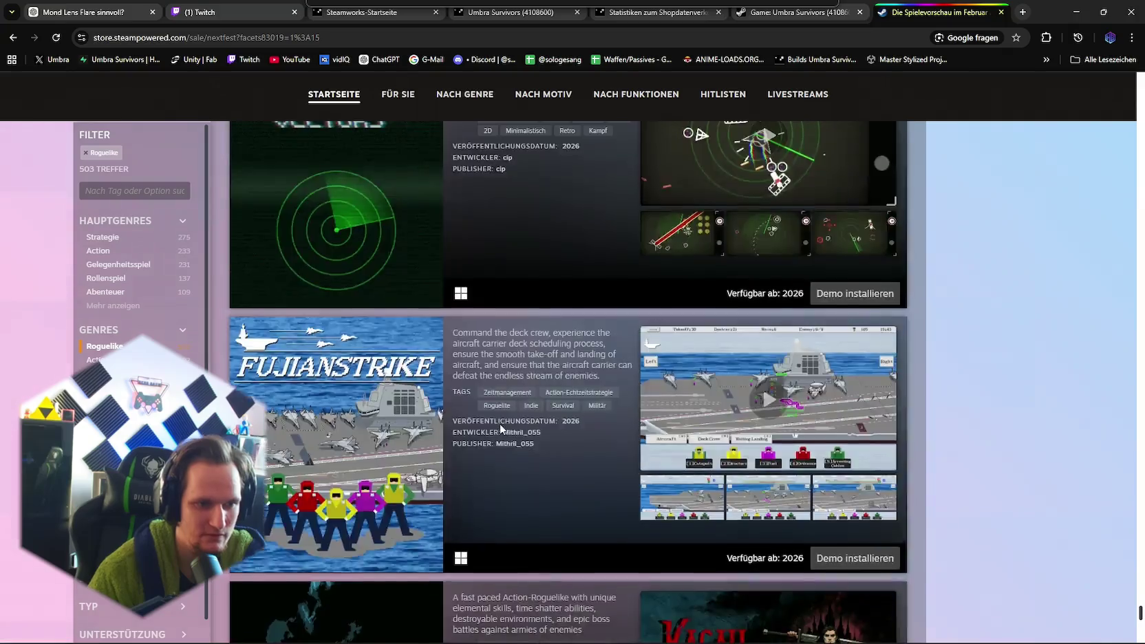
scroll(500, 424, "down", 2)
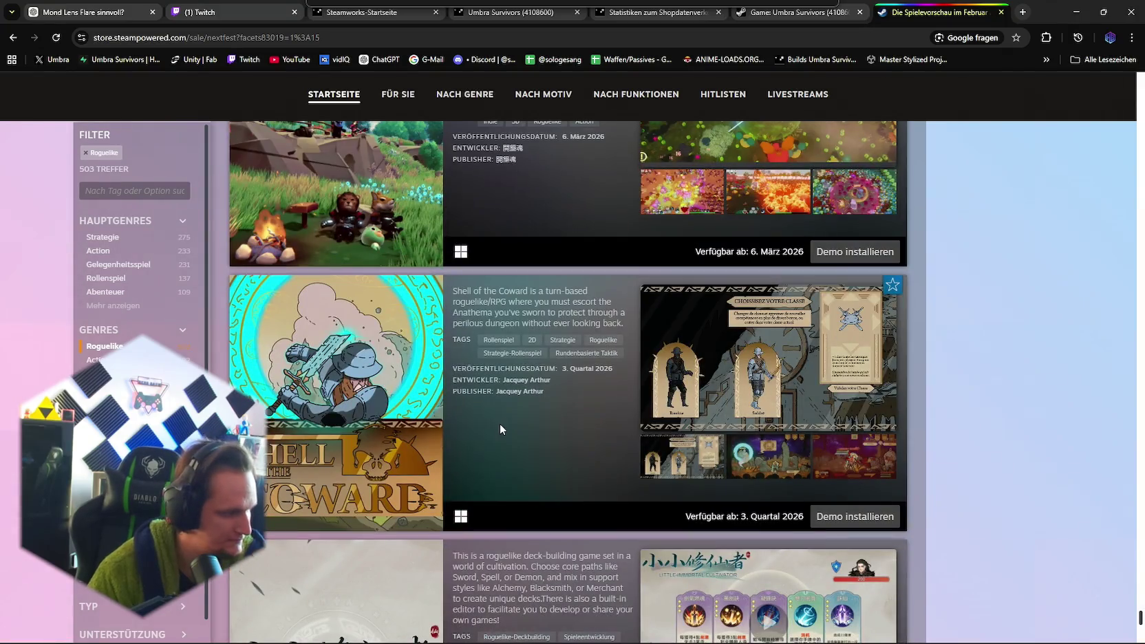
scroll(498, 423, "down", 20)
middle_click(499, 422)
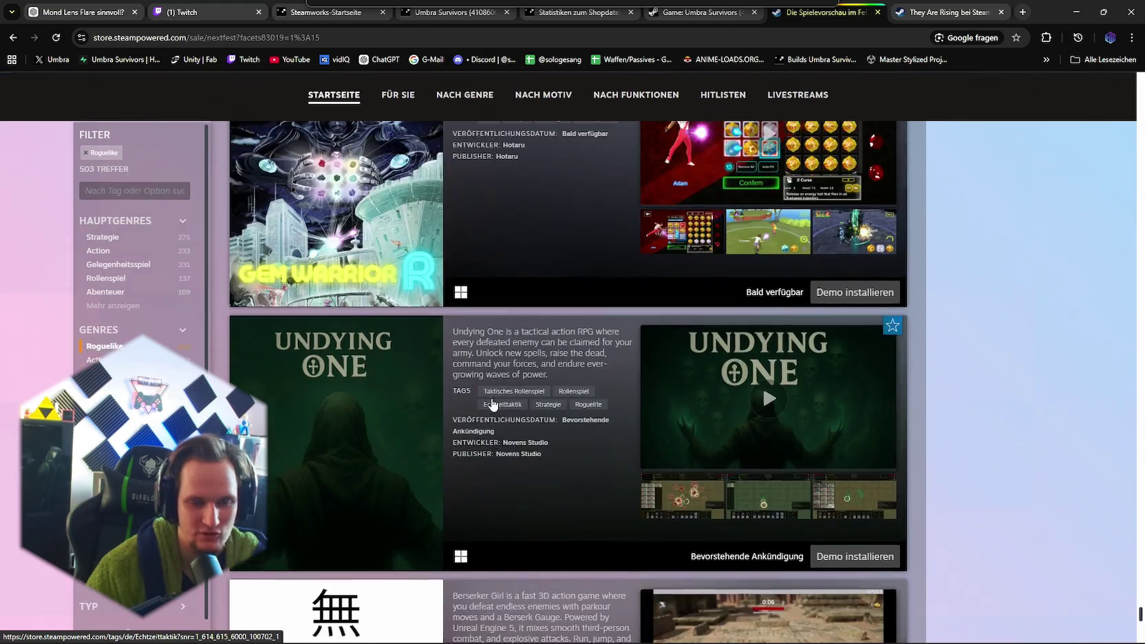
- Switch to the Jungle Defenders store page tab
scroll(489, 400, "up", 4)
scroll(490, 405, "up", 8)
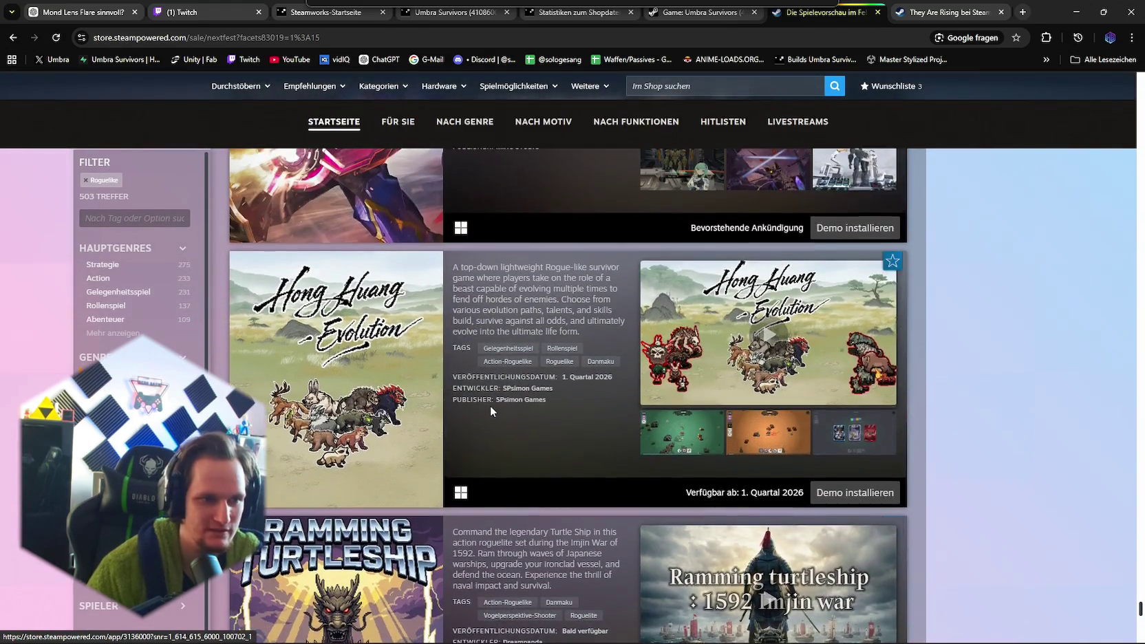
scroll(489, 405, "down", 4)
scroll(491, 408, "up", 12)
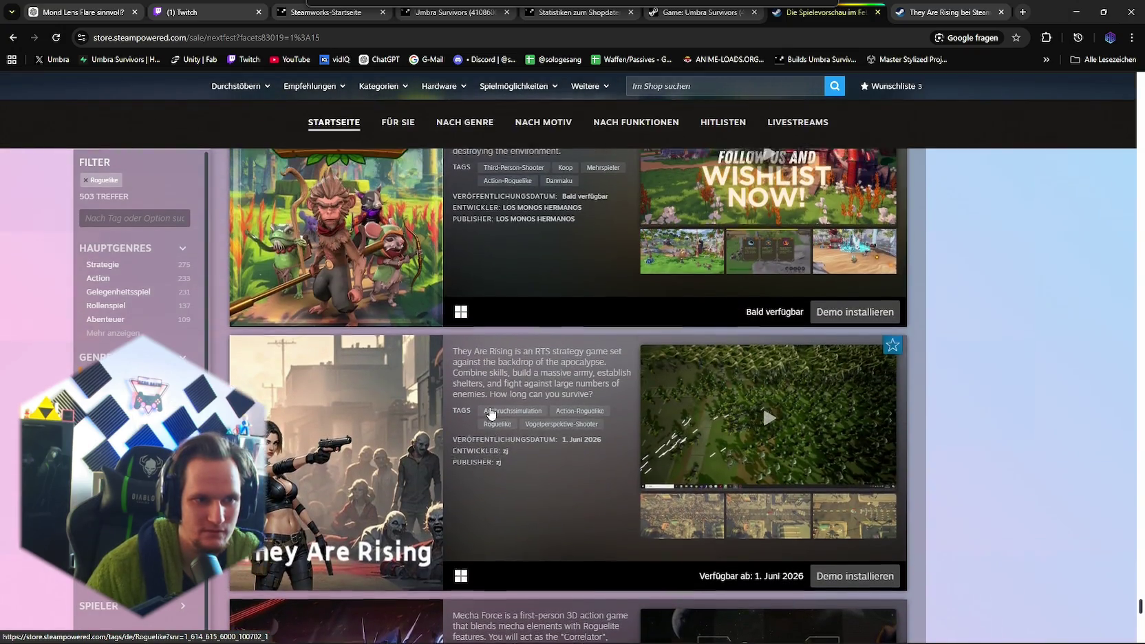
scroll(491, 411, "up", 4)
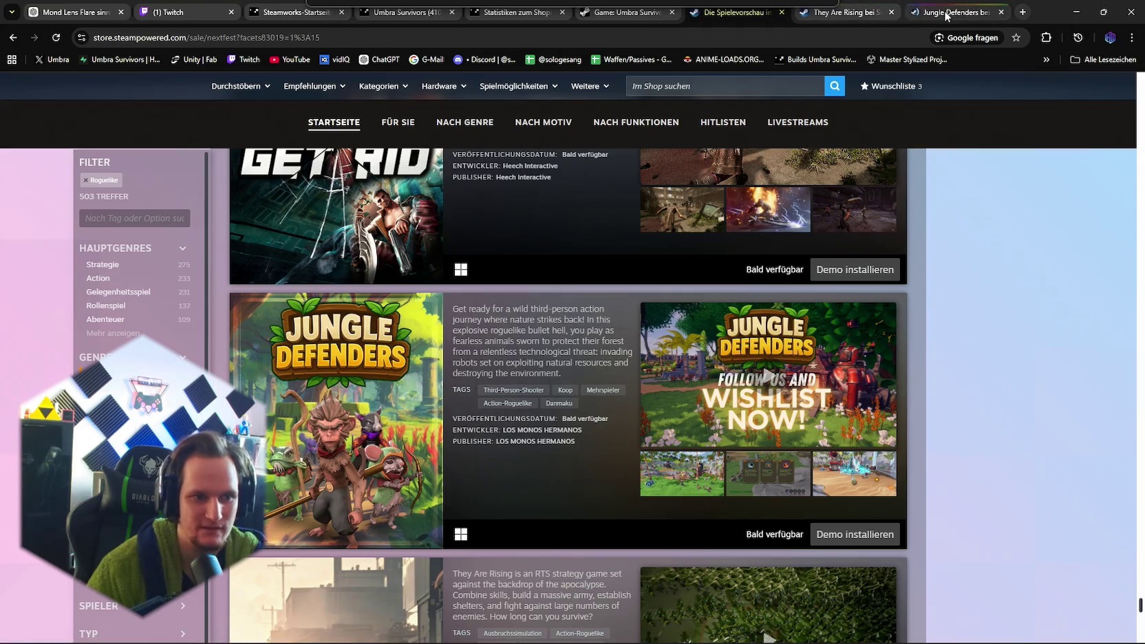
left_click(946, 15)
scroll(582, 331, "down", 2)
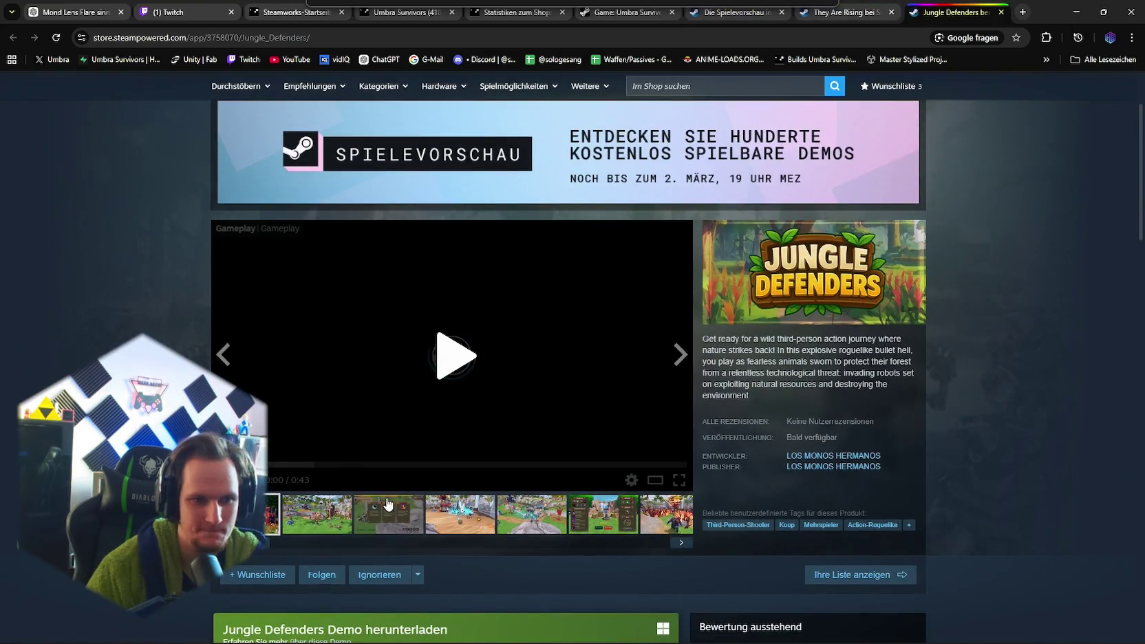
- Step through the Jungle Defenders screenshots, from card selection to the flame and forest shots
left_click(326, 529)
left_click(372, 524)
left_click(494, 524)
left_click(539, 524)
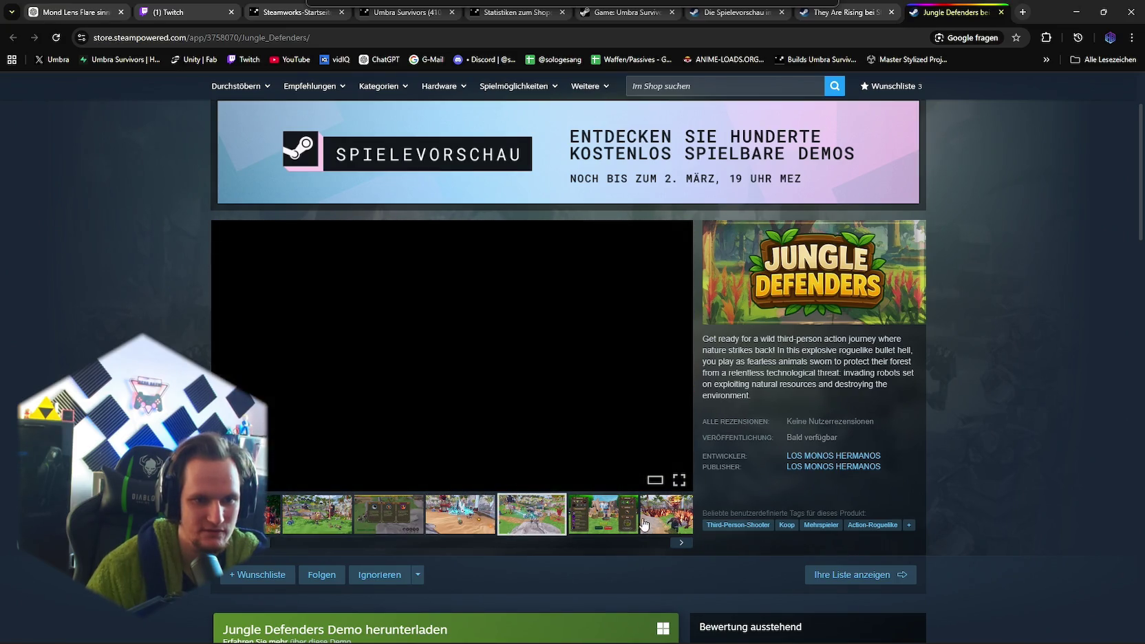
left_click(621, 526)
left_click(681, 544)
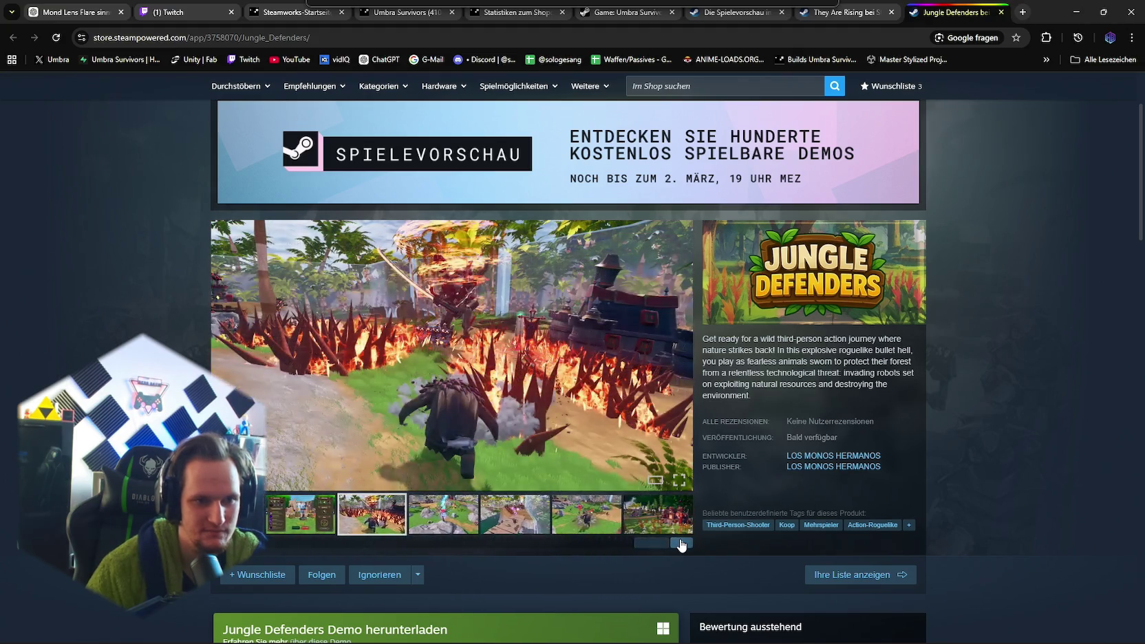
left_click(680, 544)
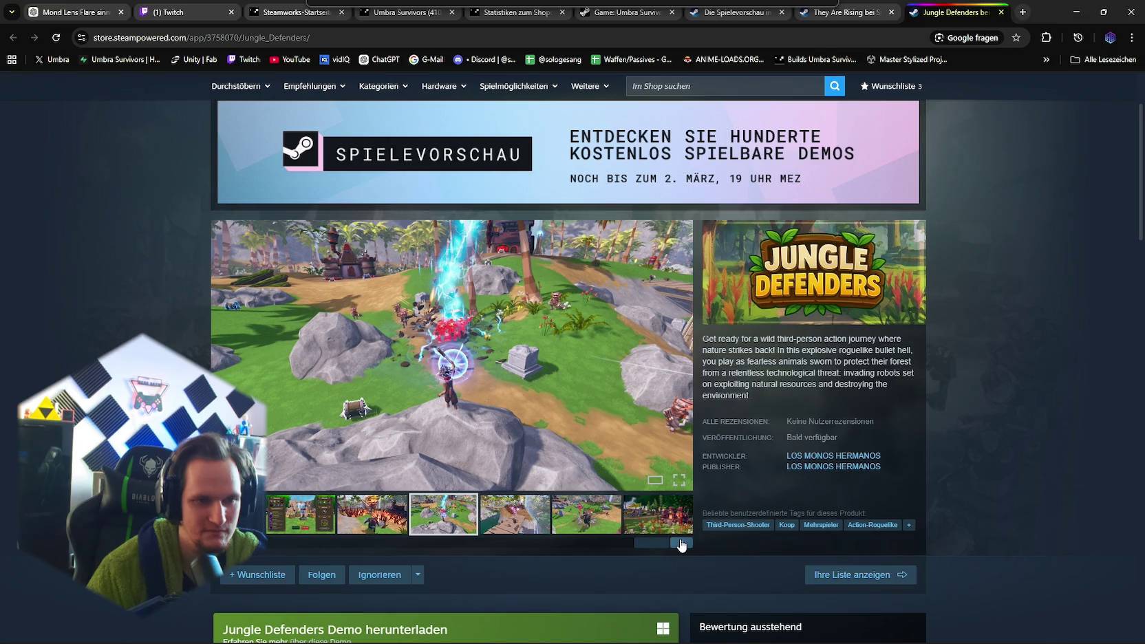
left_click(681, 543)
left_click(680, 544)
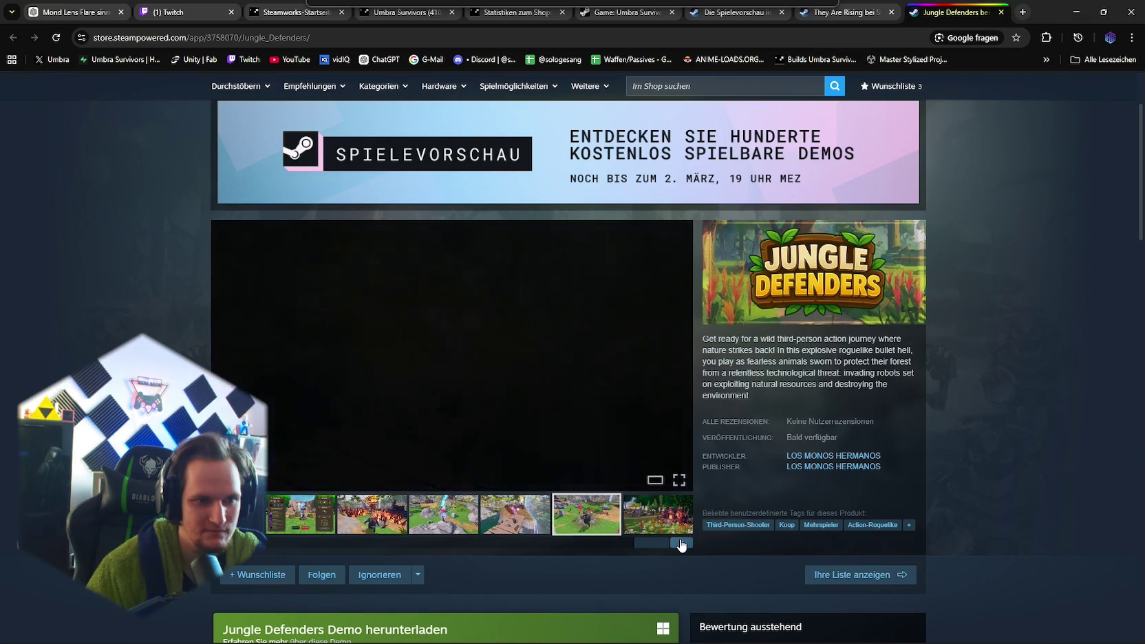
left_click(680, 543)
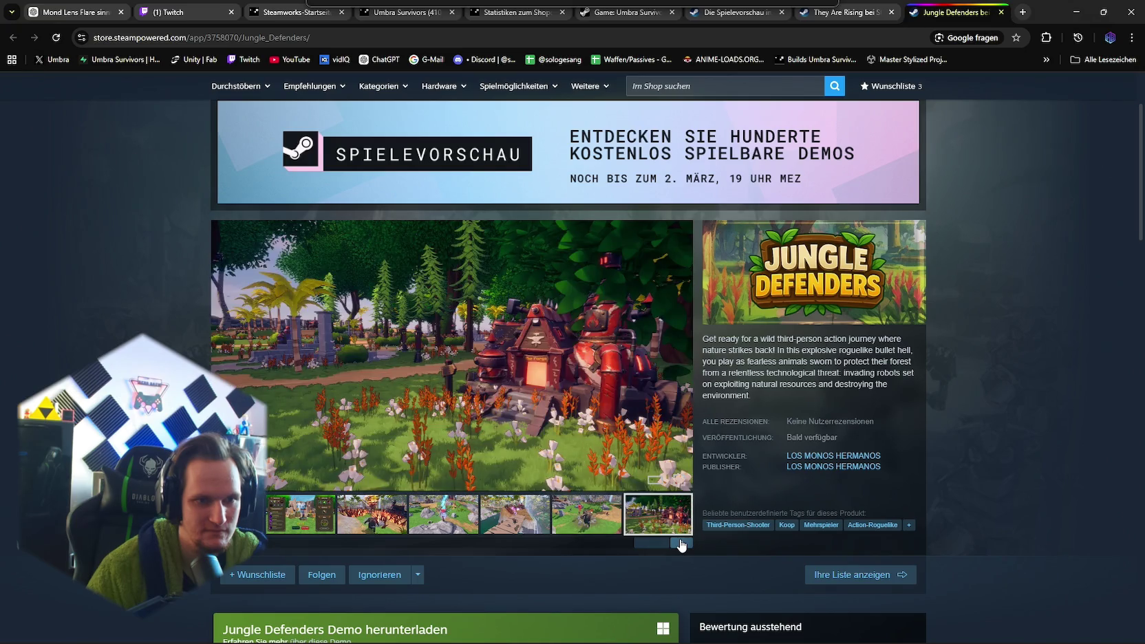
- Read the Jungle Defenders page details, then bring up the They Are Rising store page
scroll(666, 544, "down", 7)
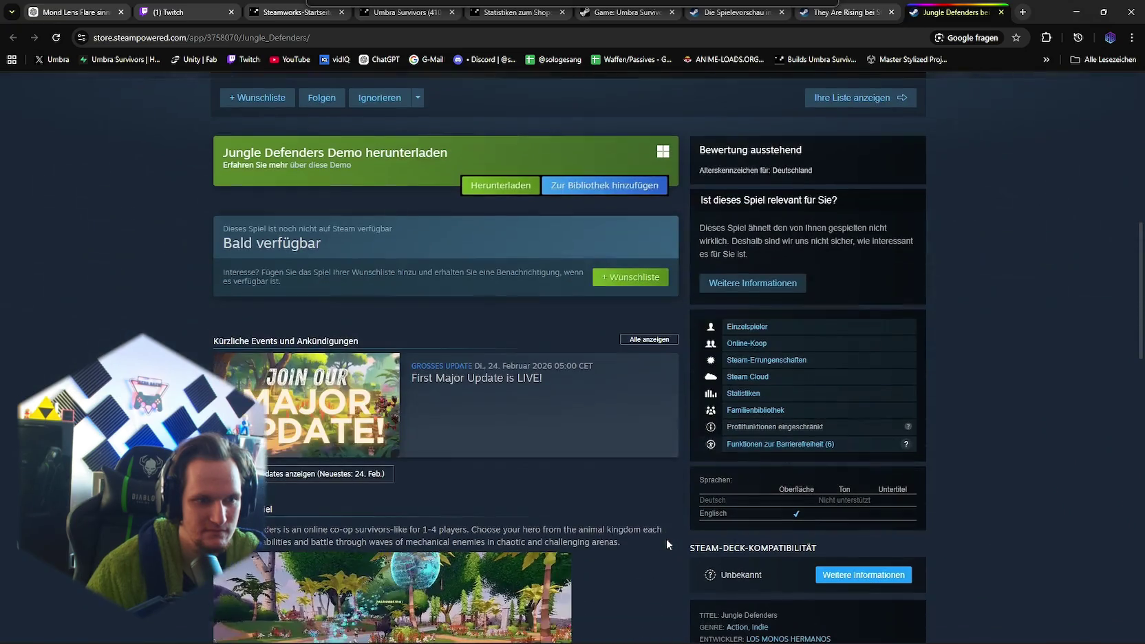
scroll(666, 544, "down", 3)
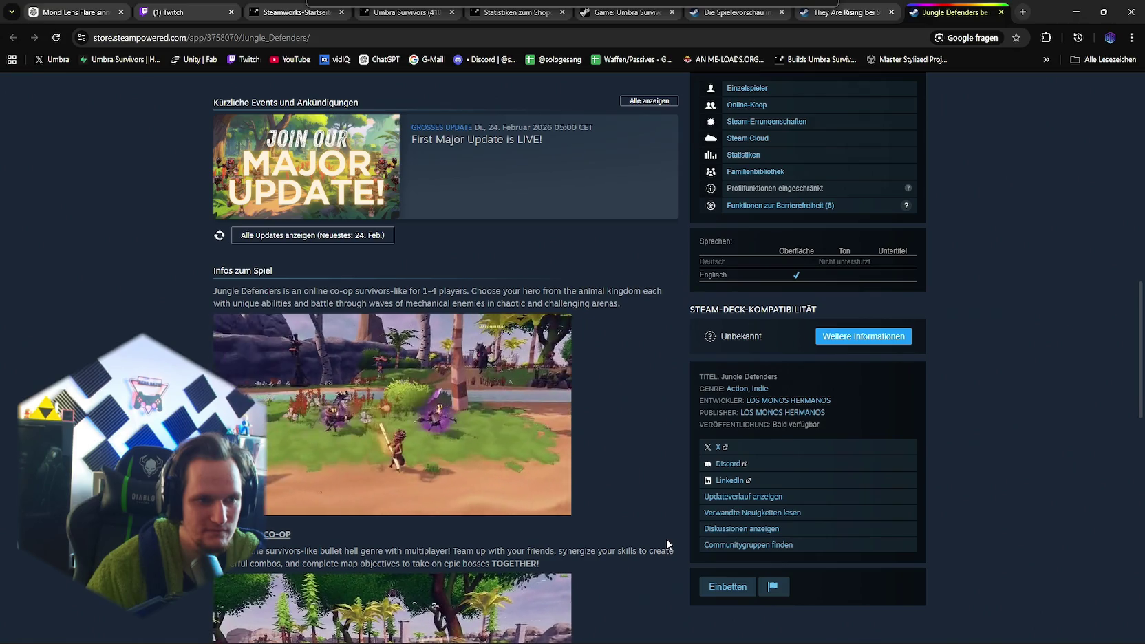
scroll(548, 454, "down", 5)
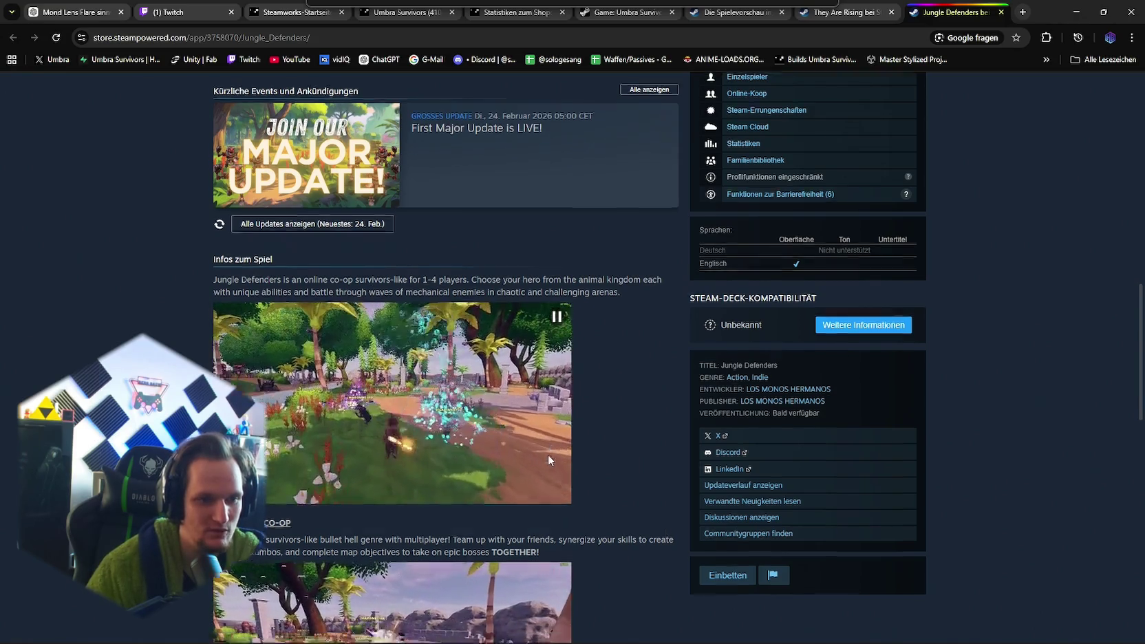
scroll(550, 465, "down", 4)
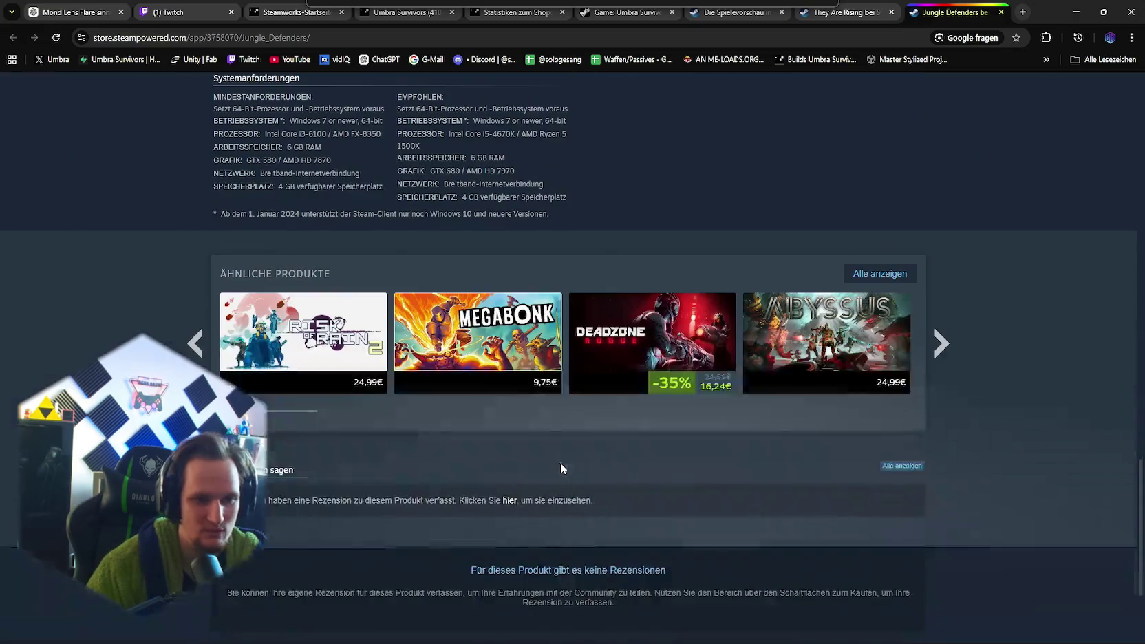
scroll(565, 474, "up", 1)
scroll(568, 474, "up", 15)
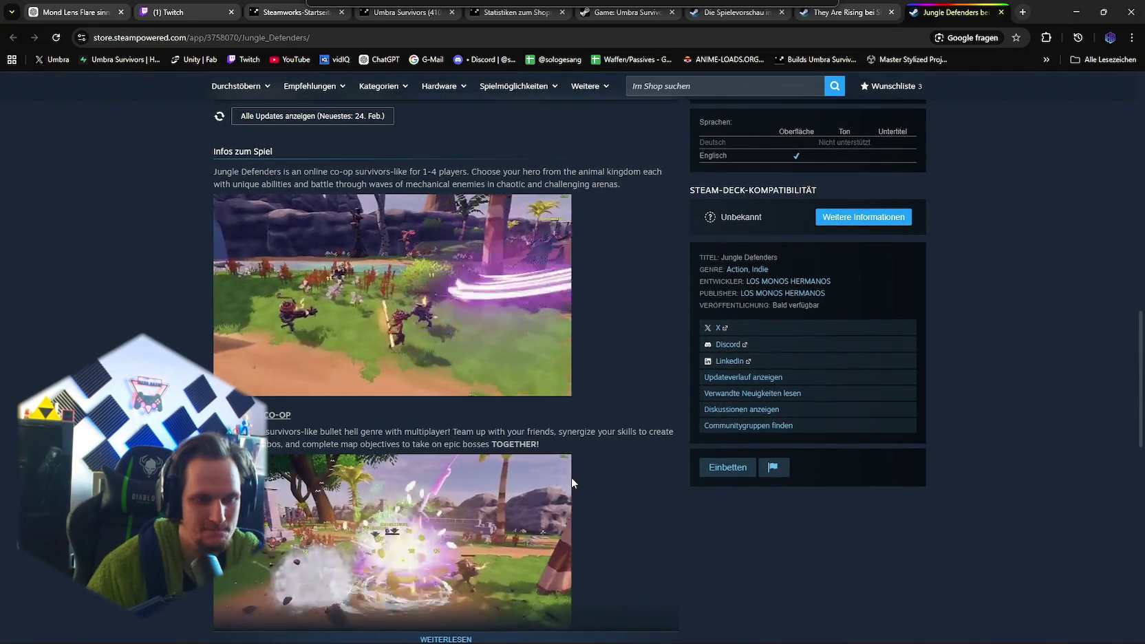
scroll(570, 477, "up", 8)
scroll(571, 477, "down", 3)
scroll(572, 479, "down", 5)
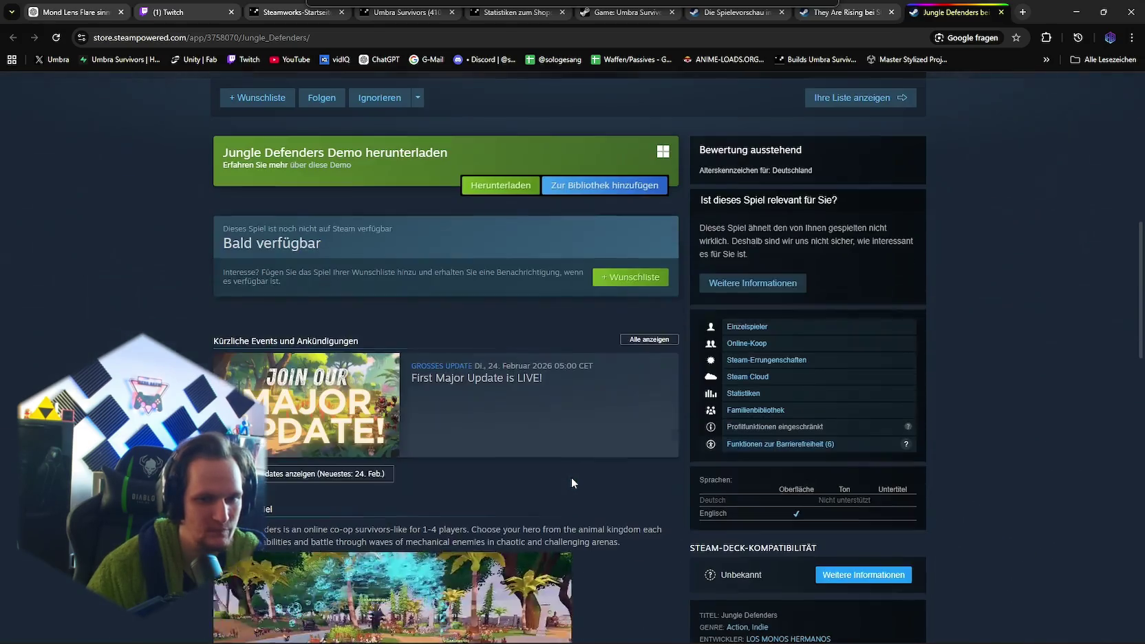
scroll(572, 479, "up", 5)
left_click(858, 13)
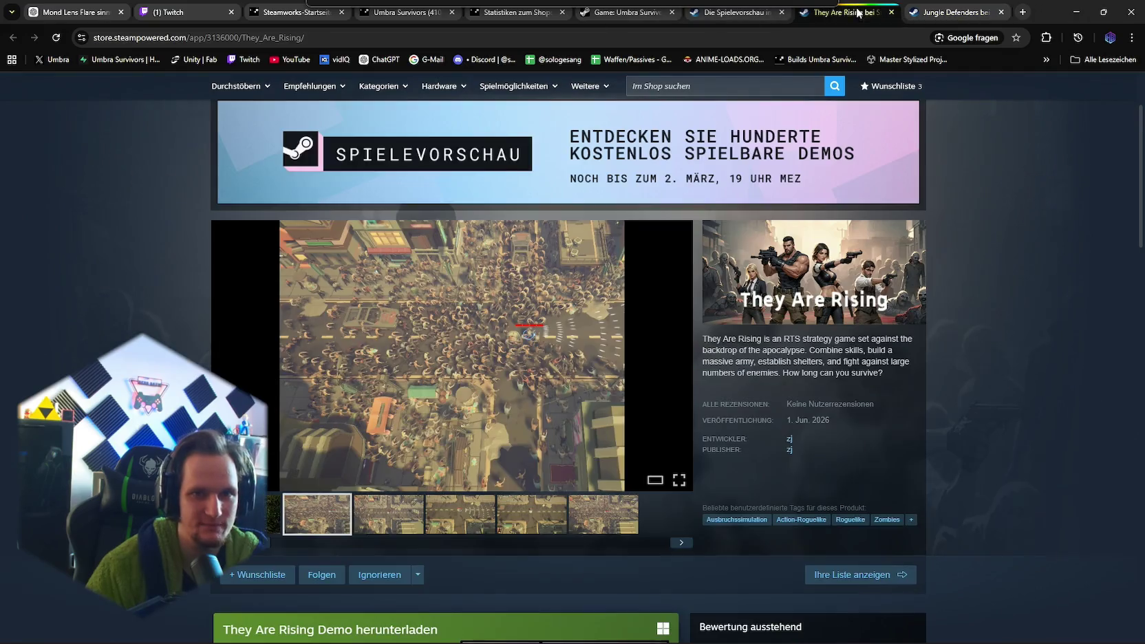
- Browse the Roguelike demo list in Steam Store, then minimize Chrome to bring Unity back
left_click(733, 19)
scroll(551, 416, "up", 10)
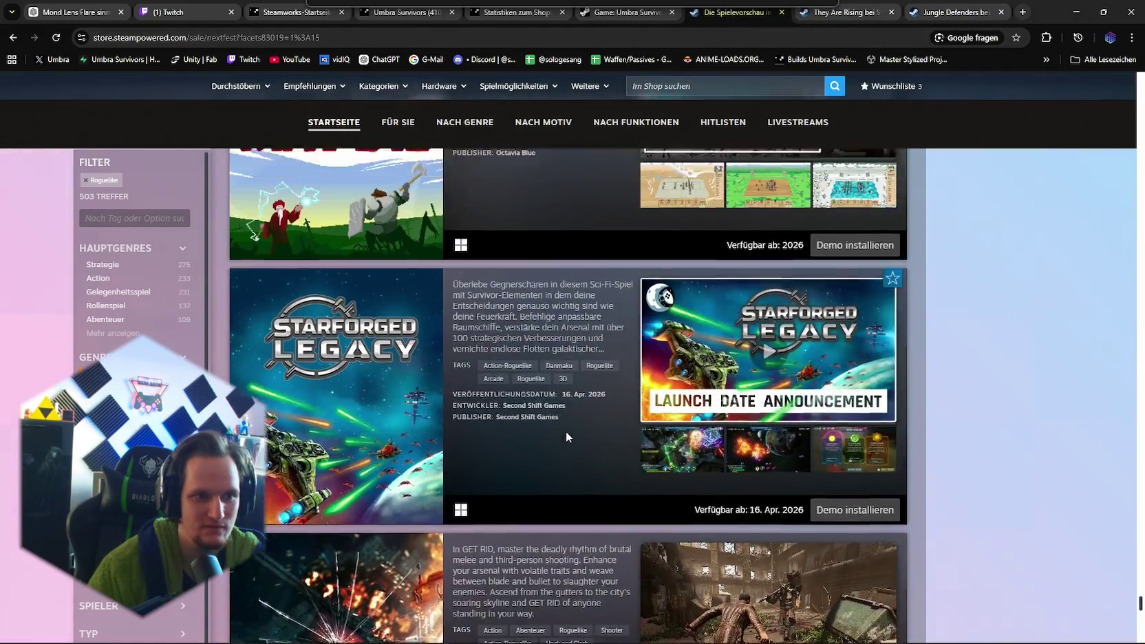
scroll(566, 437, "up", 5)
scroll(567, 437, "down", 15)
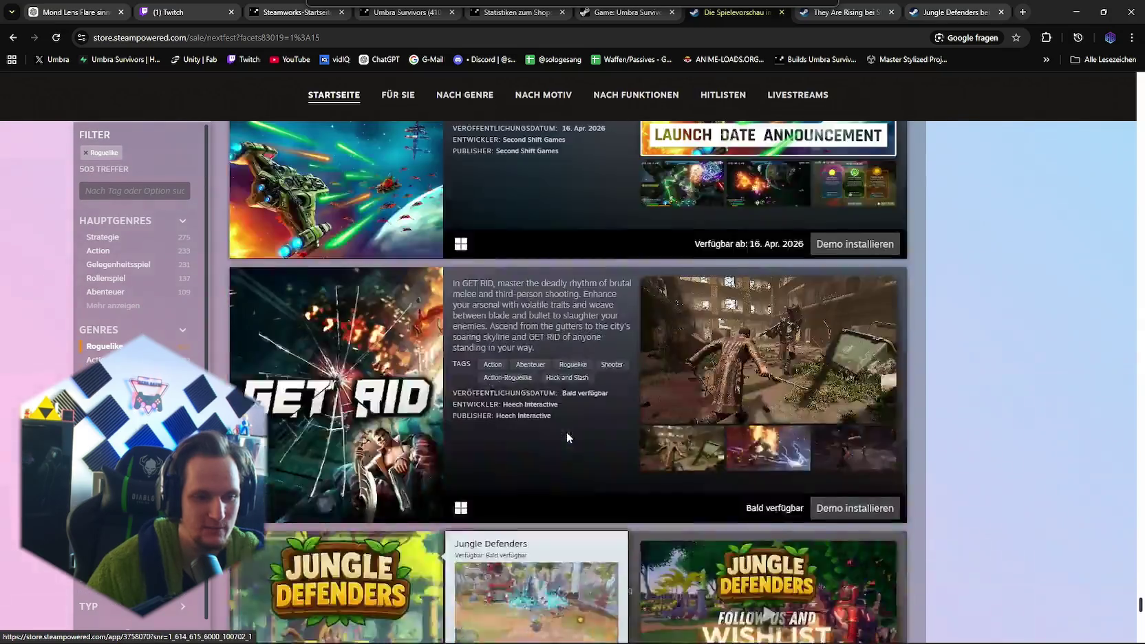
scroll(566, 437, "up", 5)
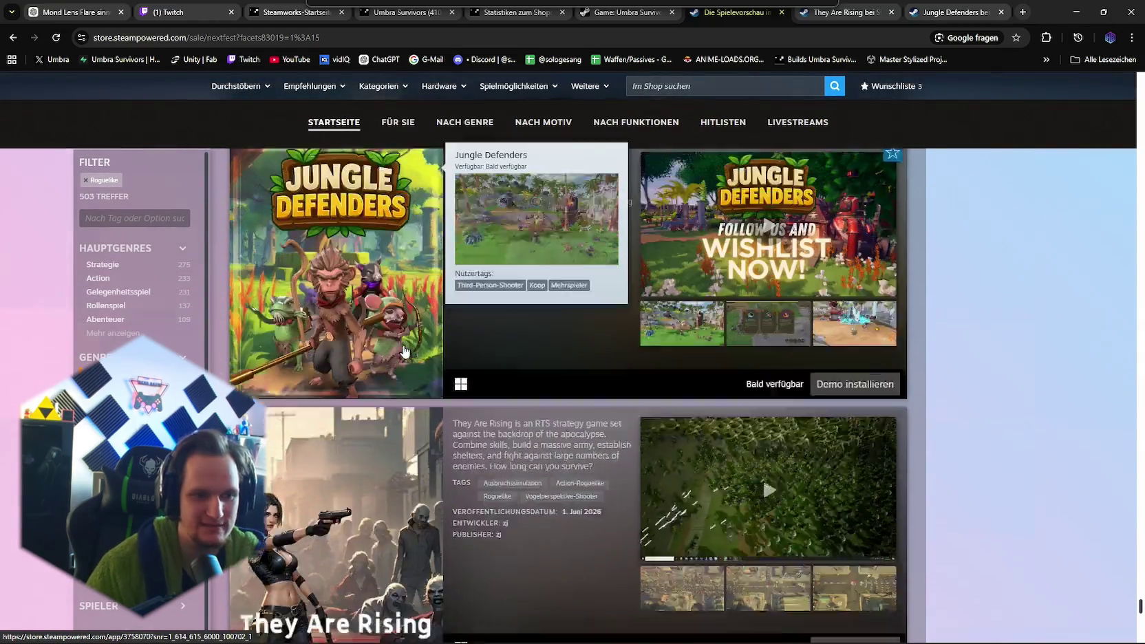
scroll(397, 408, "up", 1)
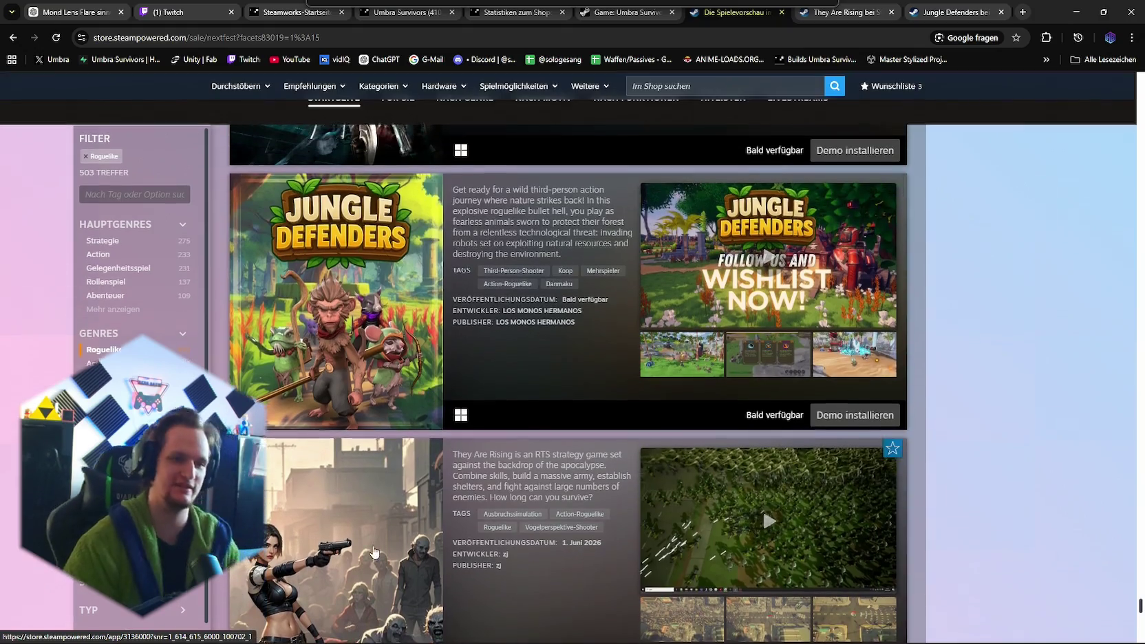
scroll(397, 408, "down", 3)
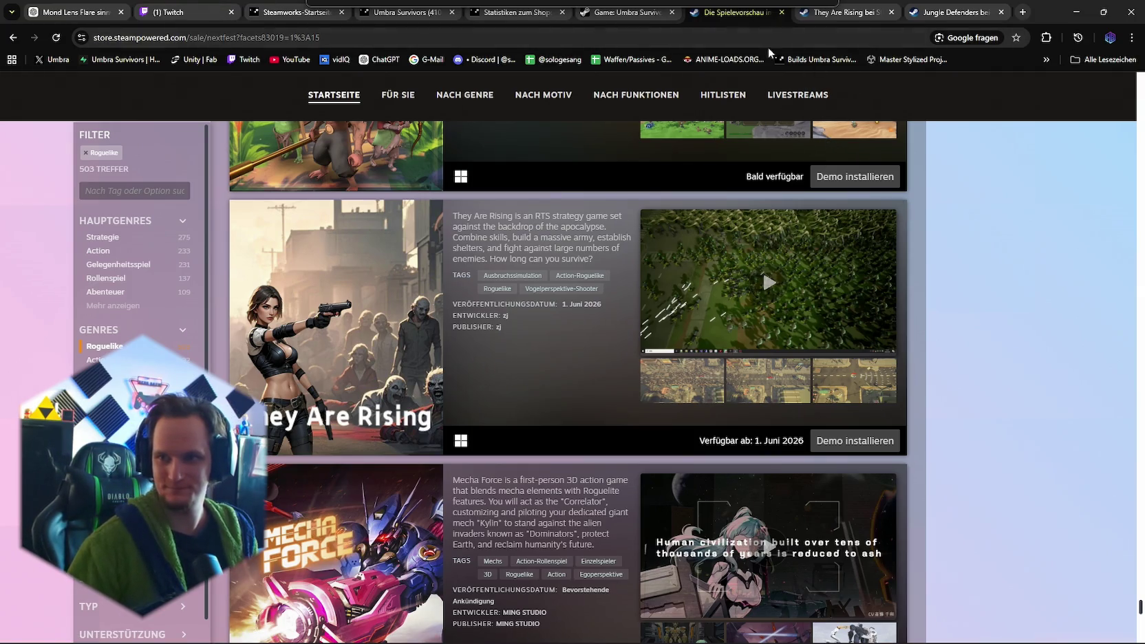
left_click(1077, 13)
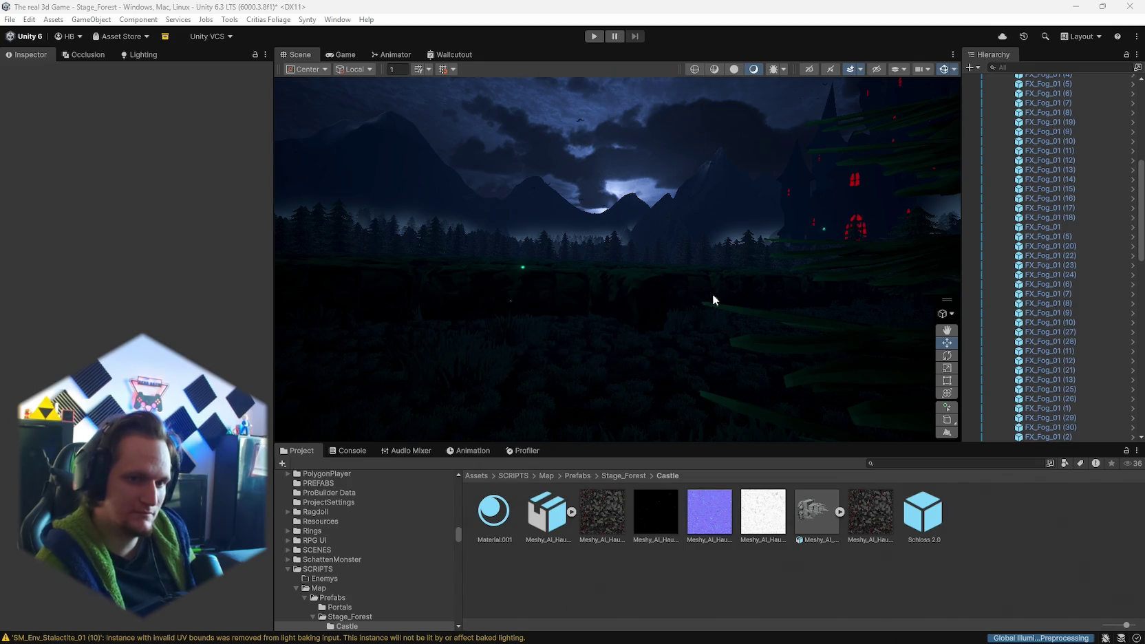
- Orbit toward the mountains and select the Directional Light, focusing its Intensity of 0
mouse_move(787, 253)
left_mouse_down()
mouse_move(685, 249)
mouse_move(681, 275)
mouse_move(547, 287)
mouse_move(761, 278)
mouse_move(915, 298)
mouse_move(792, 351)
mouse_move(778, 297)
mouse_move(840, 295)
left_mouse_up()
scroll(1039, 215, "up", 5)
scroll(1040, 215, "up", 3)
left_click(1035, 88)
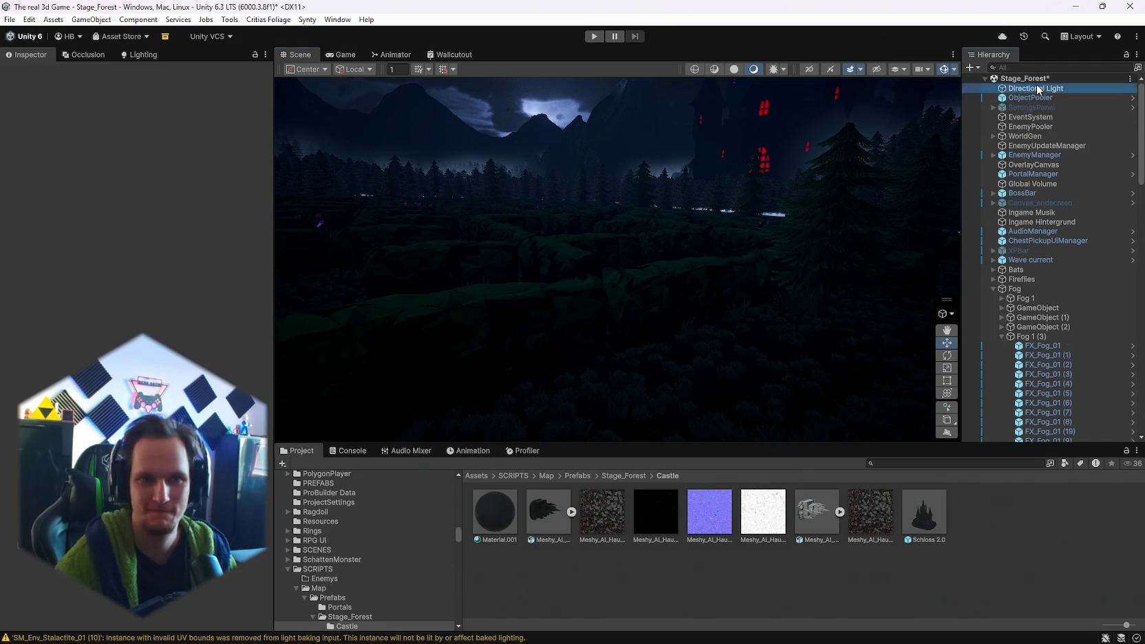
left_click(107, 249)
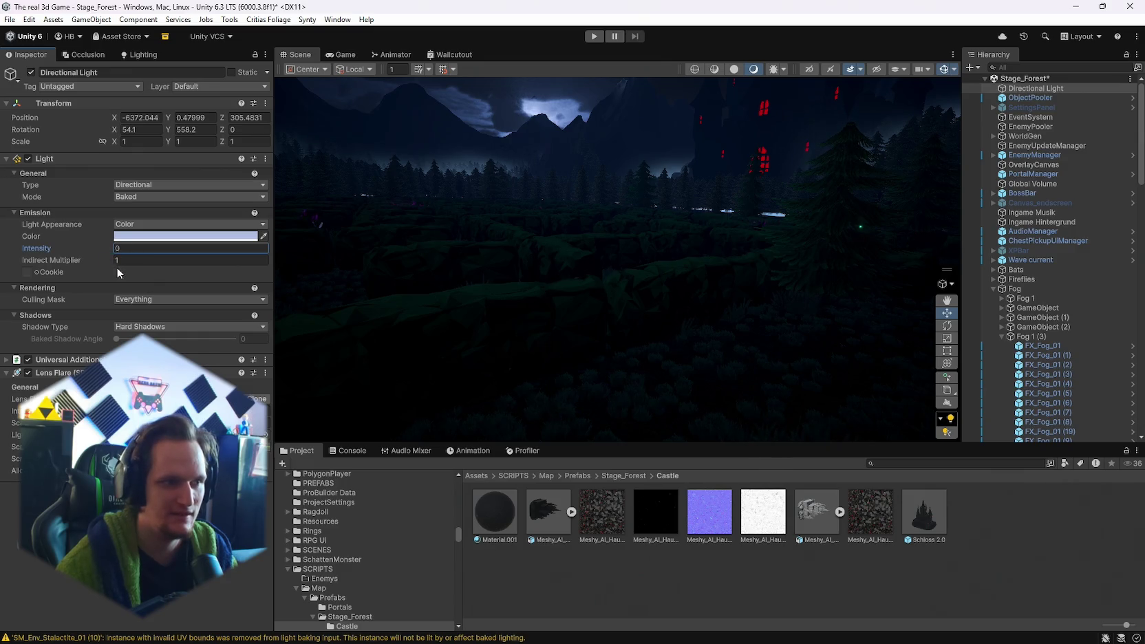
- Maximize the Scene view and look around the dark forest valley and glowing mushrooms
mouse_move(397, 282)
left_mouse_down()
mouse_move(881, 307)
mouse_move(866, 284)
mouse_move(669, 266)
mouse_move(661, 275)
mouse_move(700, 258)
mouse_move(549, 247)
left_mouse_up()
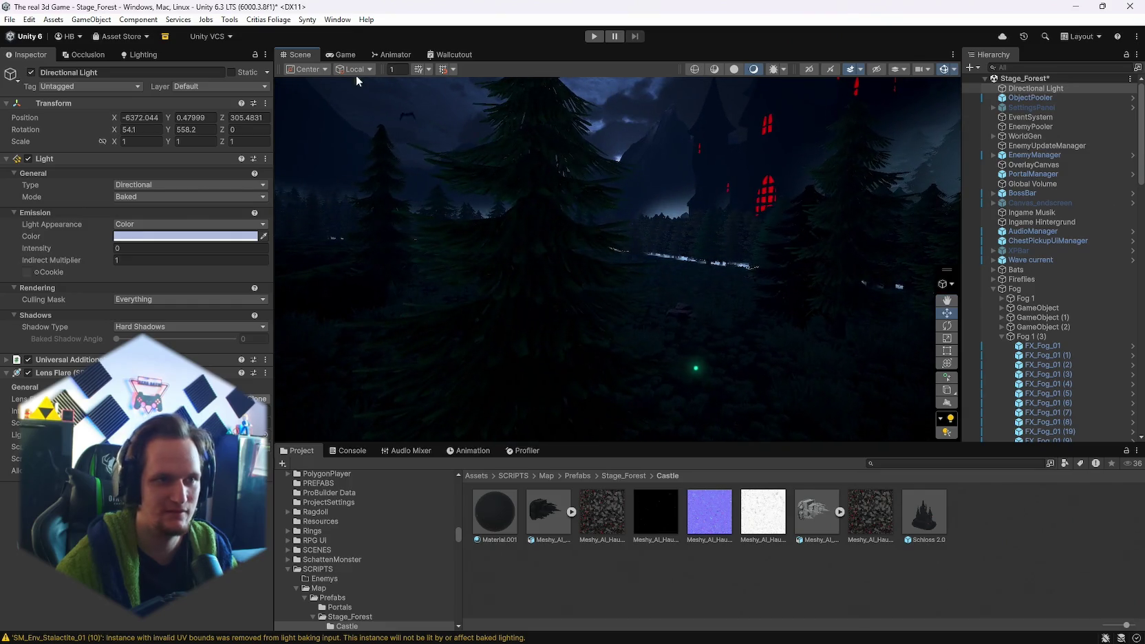
key("shift+space")
mouse_move(563, 321)
left_mouse_down()
mouse_move(507, 343)
mouse_move(401, 339)
mouse_move(462, 360)
mouse_move(493, 350)
mouse_move(506, 331)
mouse_move(432, 368)
mouse_move(548, 363)
mouse_move(545, 354)
mouse_move(549, 373)
mouse_move(567, 351)
mouse_move(665, 345)
mouse_move(626, 321)
mouse_move(577, 317)
mouse_move(542, 260)
mouse_move(210, 340)
mouse_move(182, 335)
mouse_move(289, 406)
mouse_move(317, 355)
mouse_move(577, 358)
mouse_move(503, 355)
mouse_move(763, 335)
mouse_move(736, 331)
left_mouse_up()
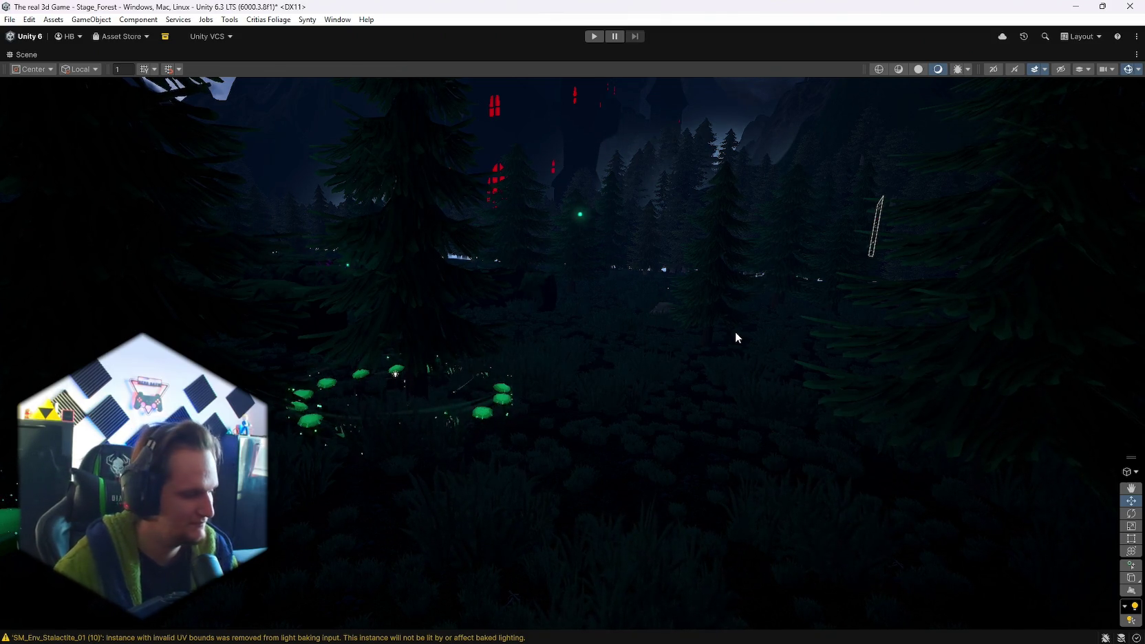
mouse_move(735, 332)
left_mouse_down()
mouse_move(547, 357)
mouse_move(566, 326)
mouse_move(555, 301)
mouse_move(558, 355)
left_mouse_up()
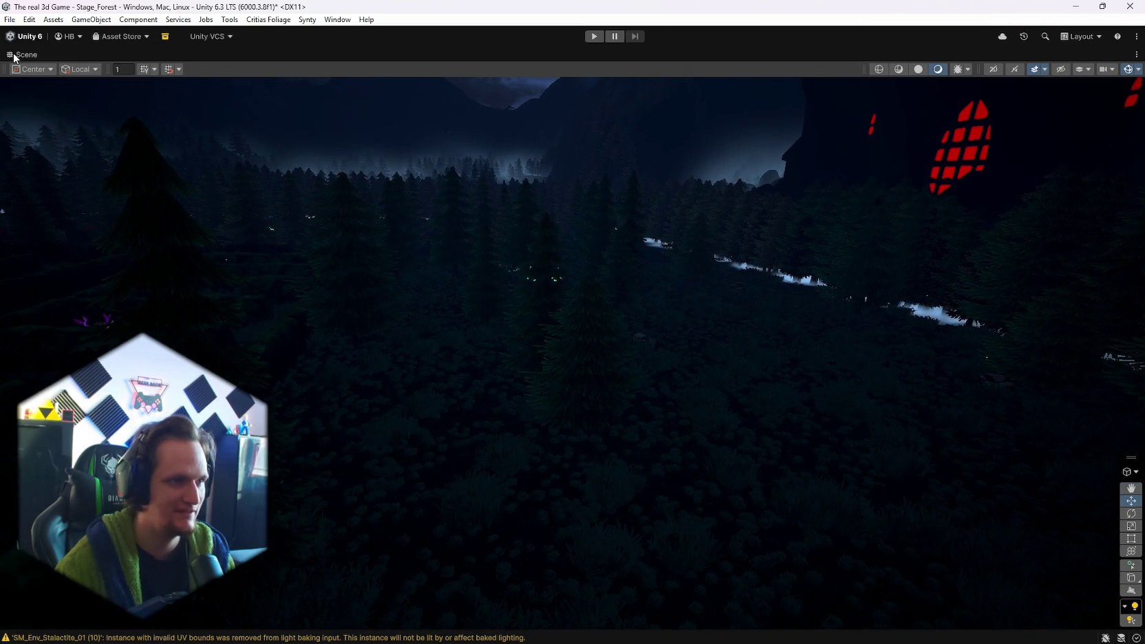
- Try Directional Light intensities of 0.33, 1 and 0, then bring up the Lighting settings
double_click(14, 55)
left_click(123, 249)
type("0.33")
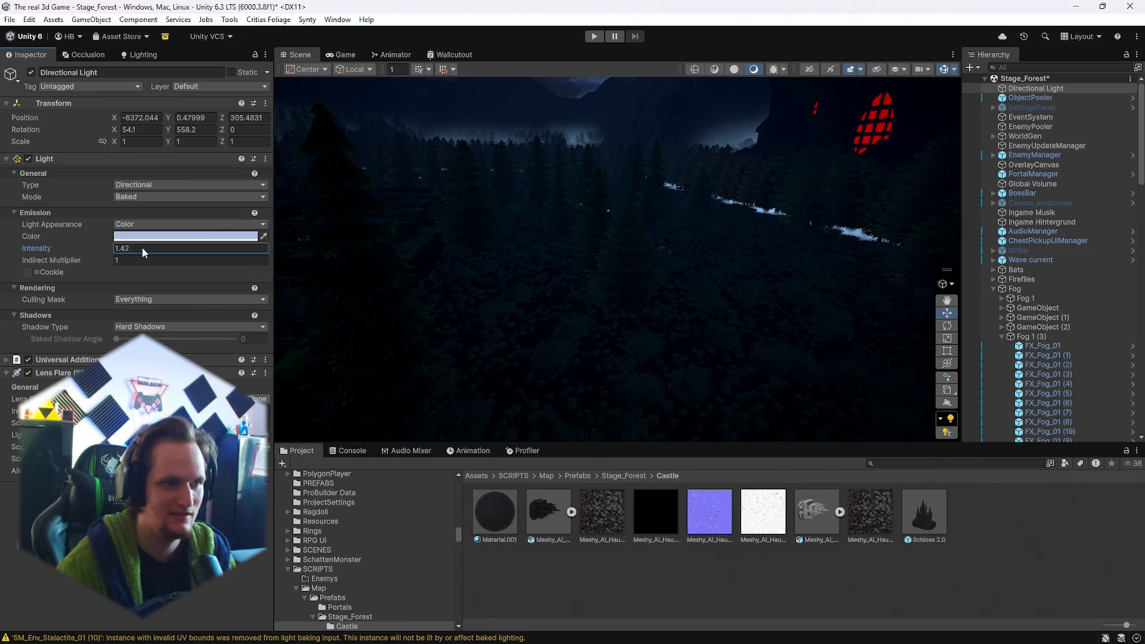
key("BackSpace")
key("BackSpace")
key("BackSpace")
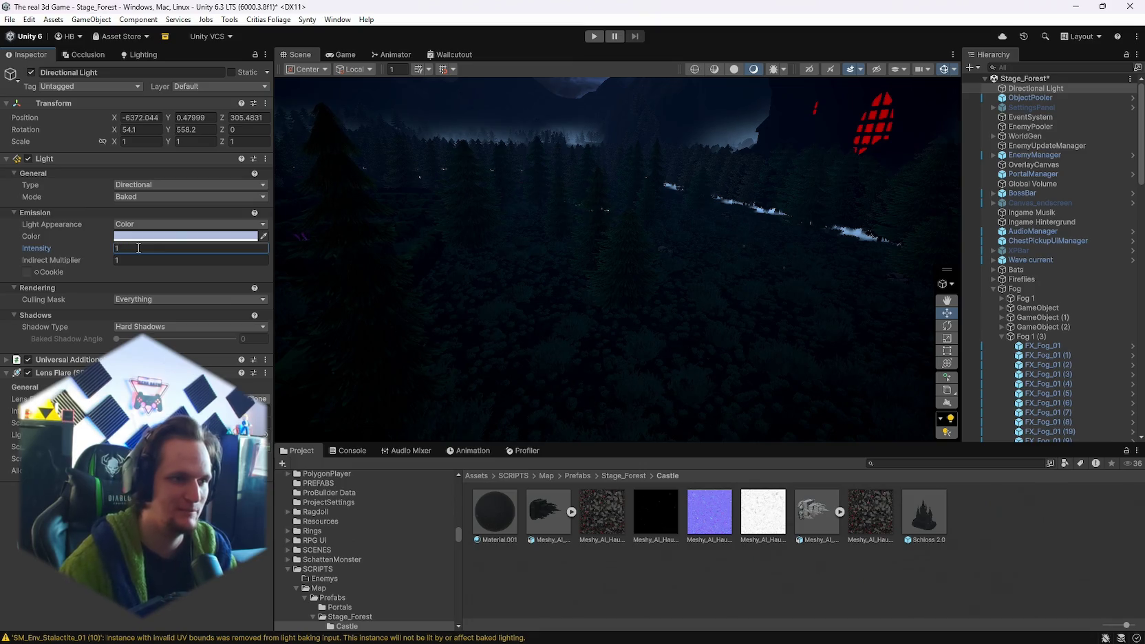
mouse_move(572, 265)
left_mouse_down()
mouse_move(559, 230)
mouse_move(531, 270)
left_mouse_up()
left_click(154, 247)
type("0.7")
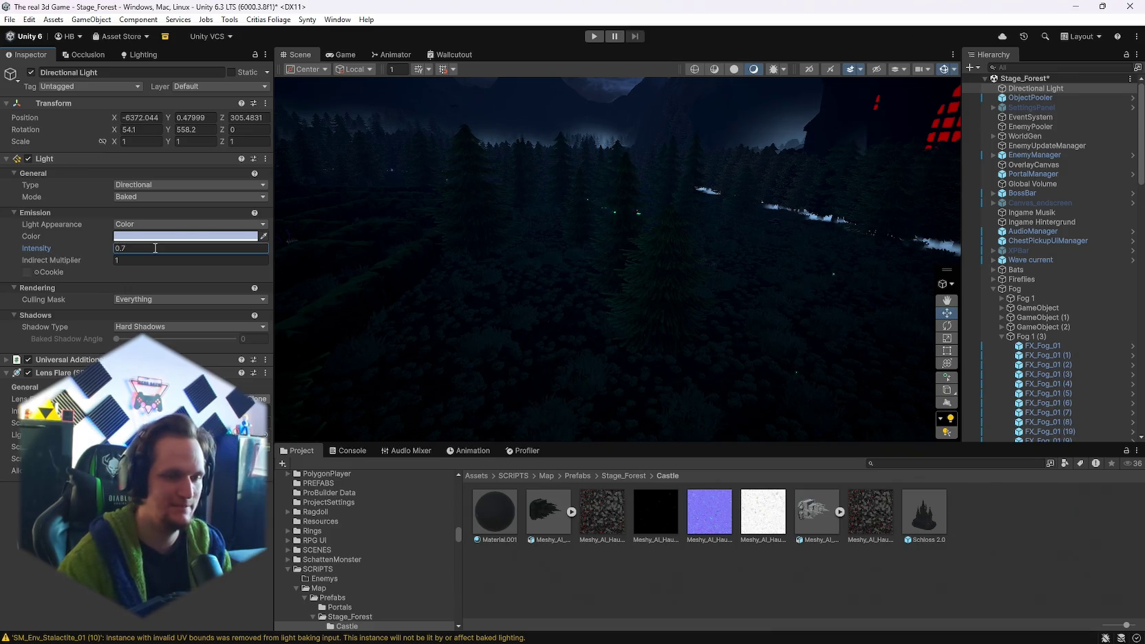
left_click(140, 54)
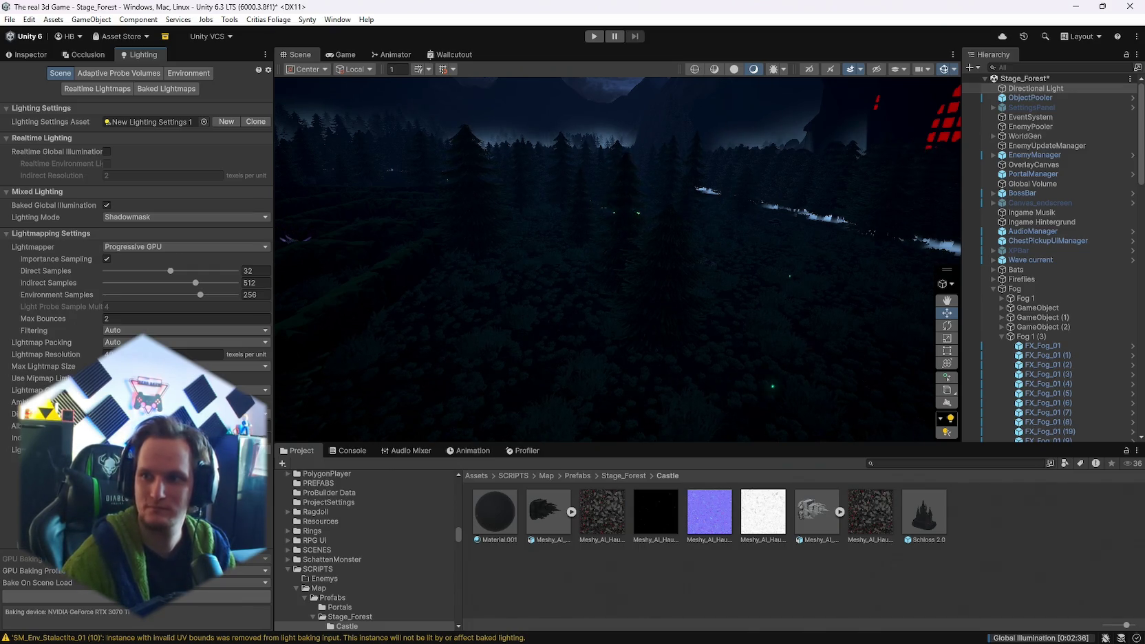
- Check the Global Illumination bake at 3%, close Background Tasks, and tilt the view onto the forest floor
left_click(1039, 638)
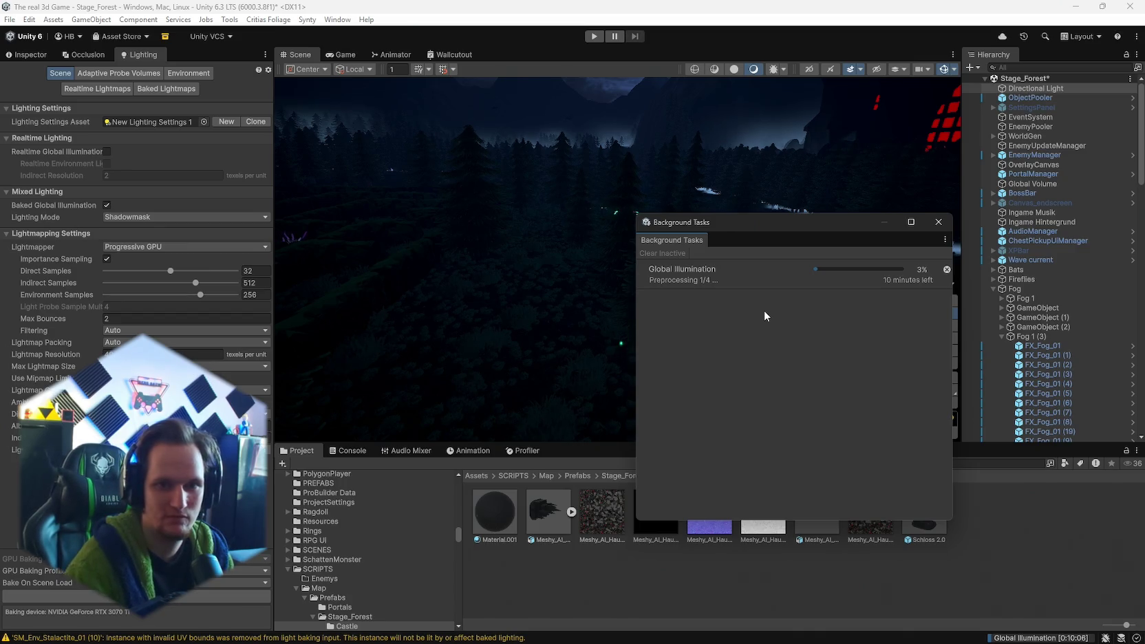
left_click(939, 222)
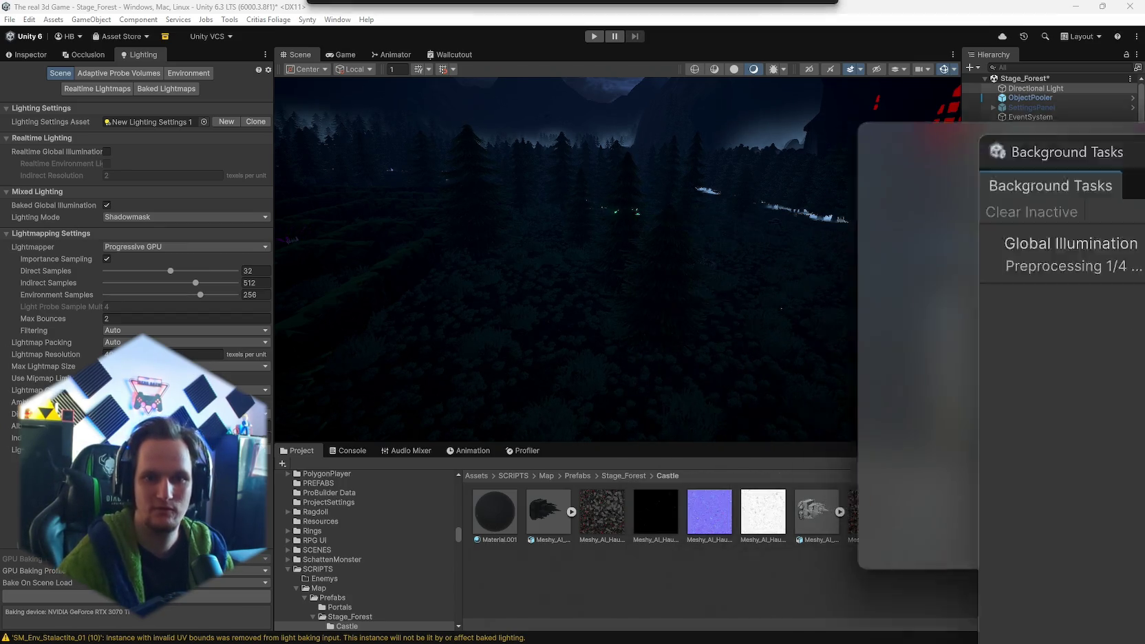
mouse_move(575, 286)
left_mouse_down()
mouse_move(611, 339)
mouse_move(603, 347)
left_mouse_up()
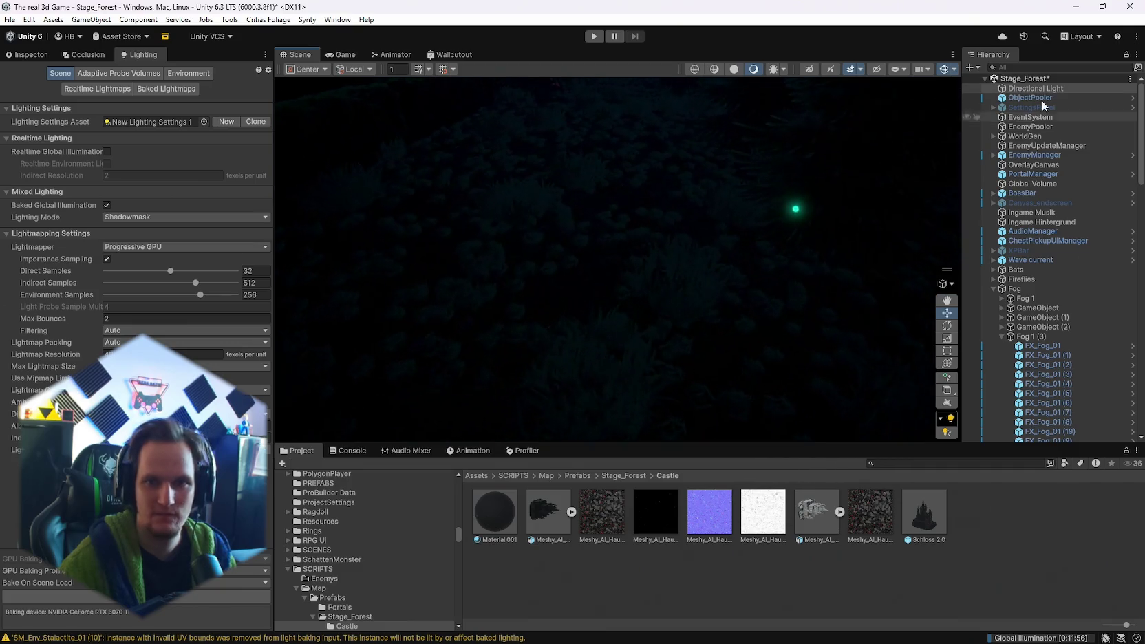
left_click(970, 67)
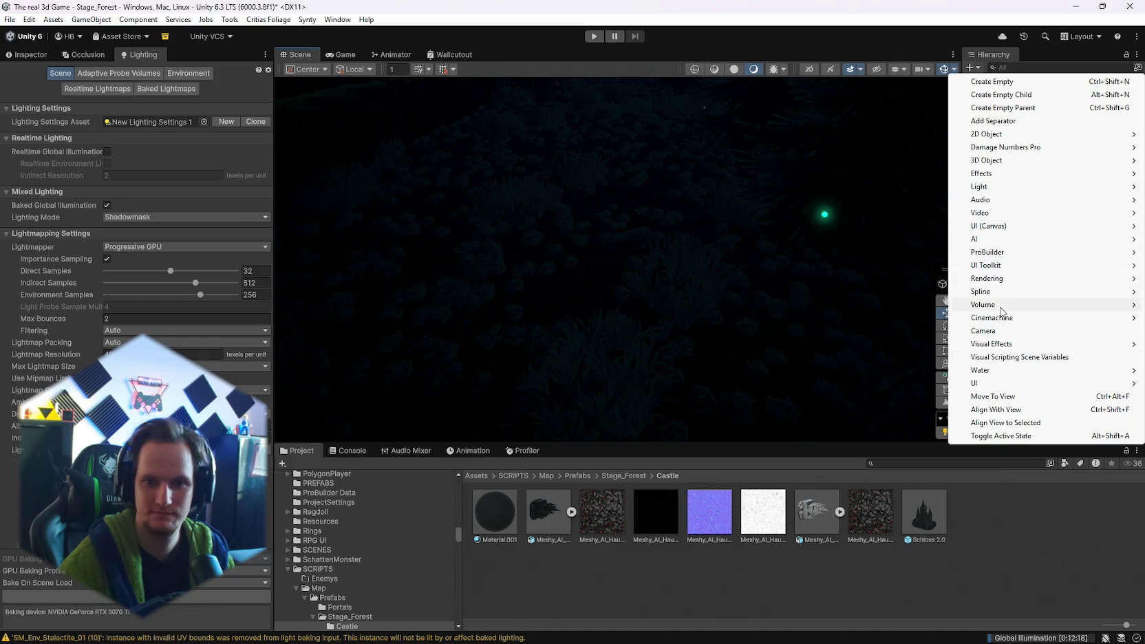
- Create a Spot Light above the forest, widen its outer cone and raise intensity to 220.51
mouse_move(998, 190)
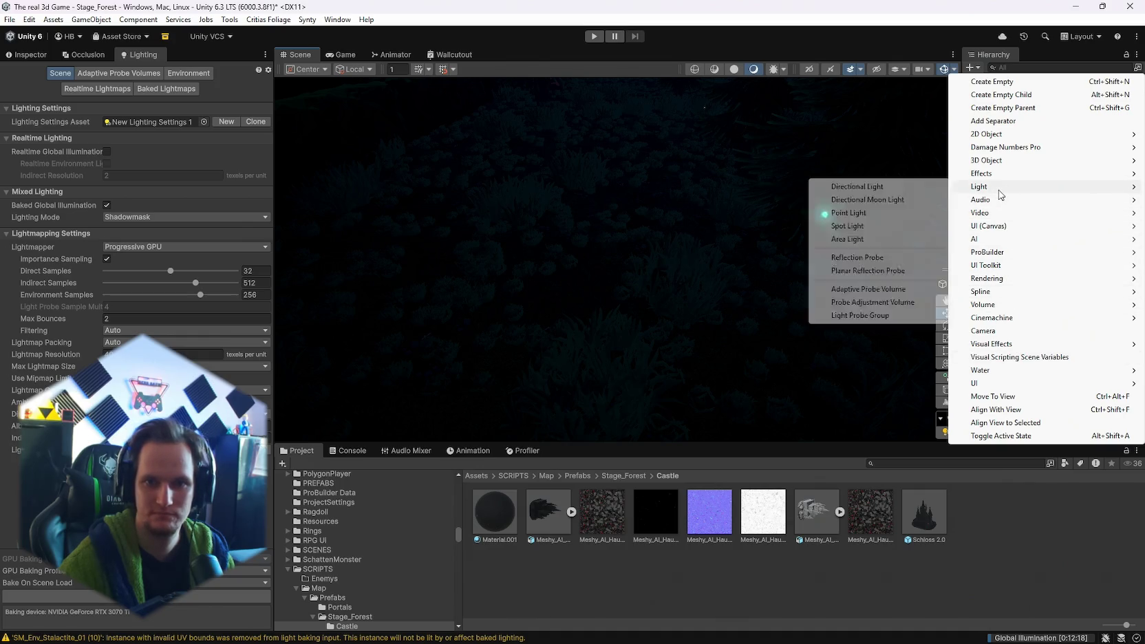
left_click(865, 227)
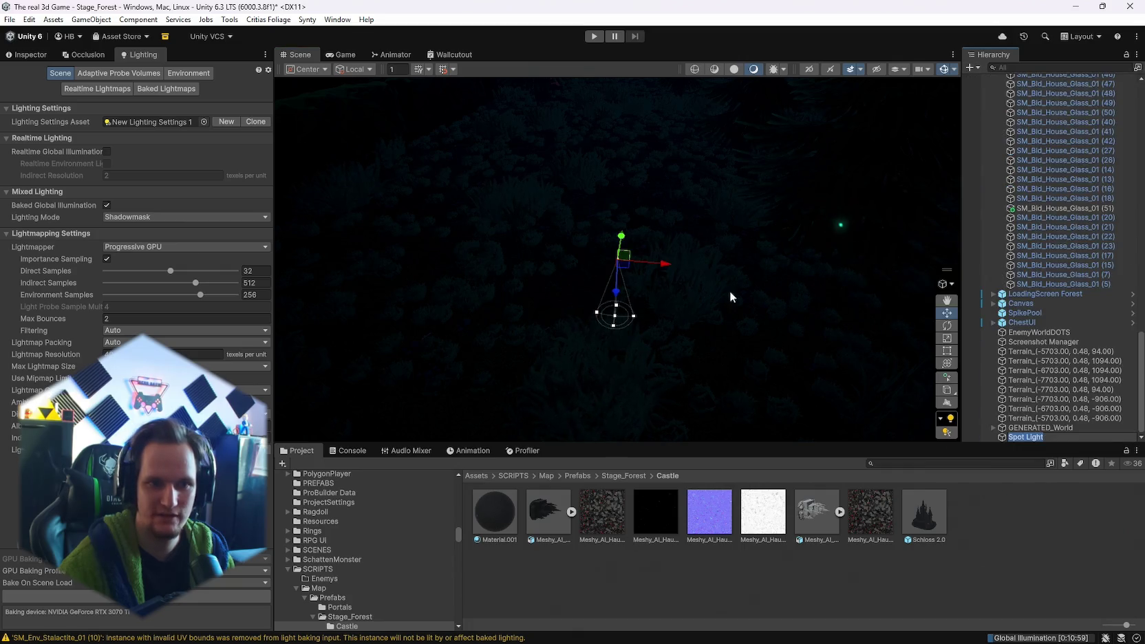
mouse_move(618, 260)
left_mouse_down()
mouse_move(623, 103)
mouse_move(677, 205)
mouse_move(674, 262)
left_mouse_up()
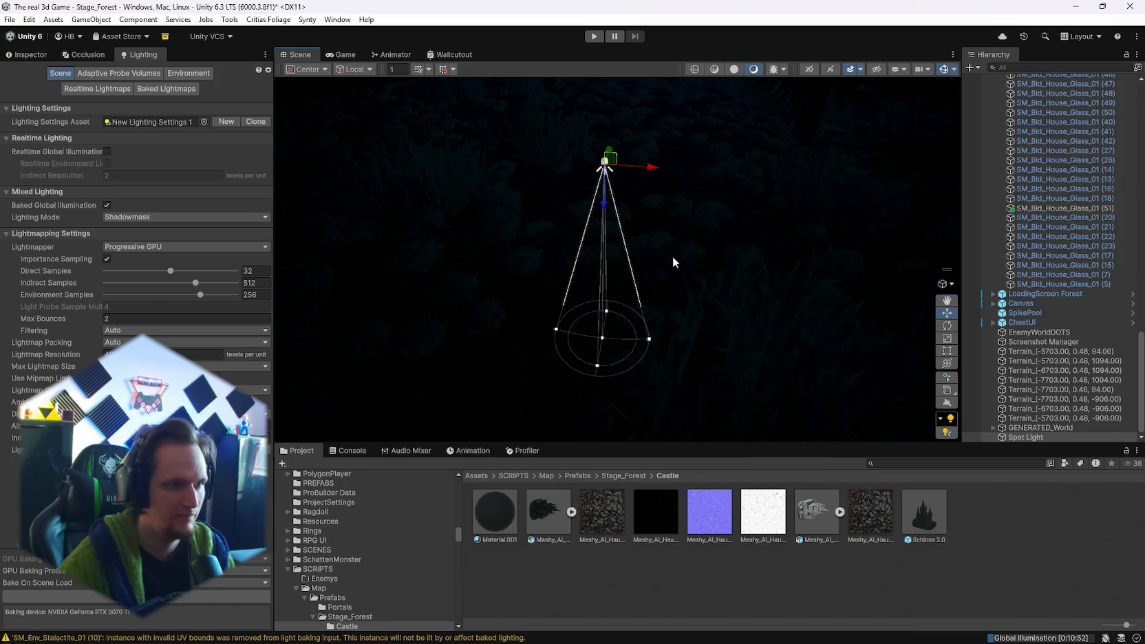
left_click(26, 55)
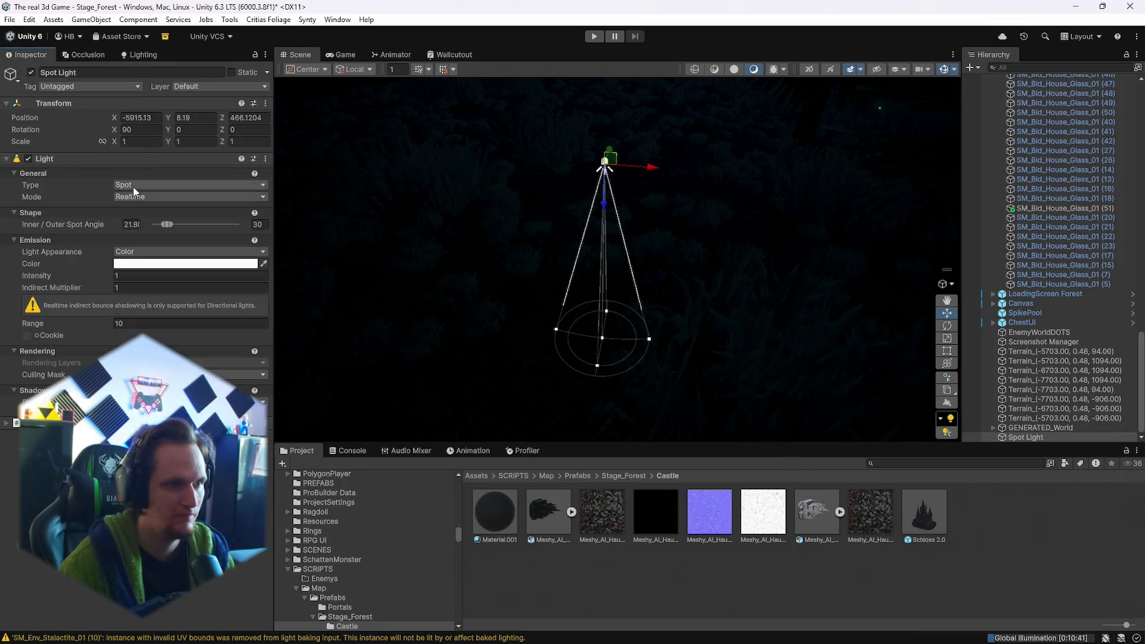
left_click_drag(166, 224, 179, 224)
mouse_move(104, 275)
left_mouse_down()
mouse_move(144, 290)
mouse_move(1012, 339)
mouse_move(942, 282)
mouse_move(640, 315)
mouse_move(647, 229)
mouse_move(604, 256)
mouse_move(602, 234)
mouse_move(560, 186)
mouse_move(570, 198)
left_mouse_up()
- Raise the spot light higher, widen its cone further and extend its range to 30.8
mouse_move(631, 154)
left_mouse_down()
mouse_move(644, 191)
mouse_move(635, 245)
mouse_move(563, 126)
left_mouse_up()
left_click_drag(111, 275, 147, 278)
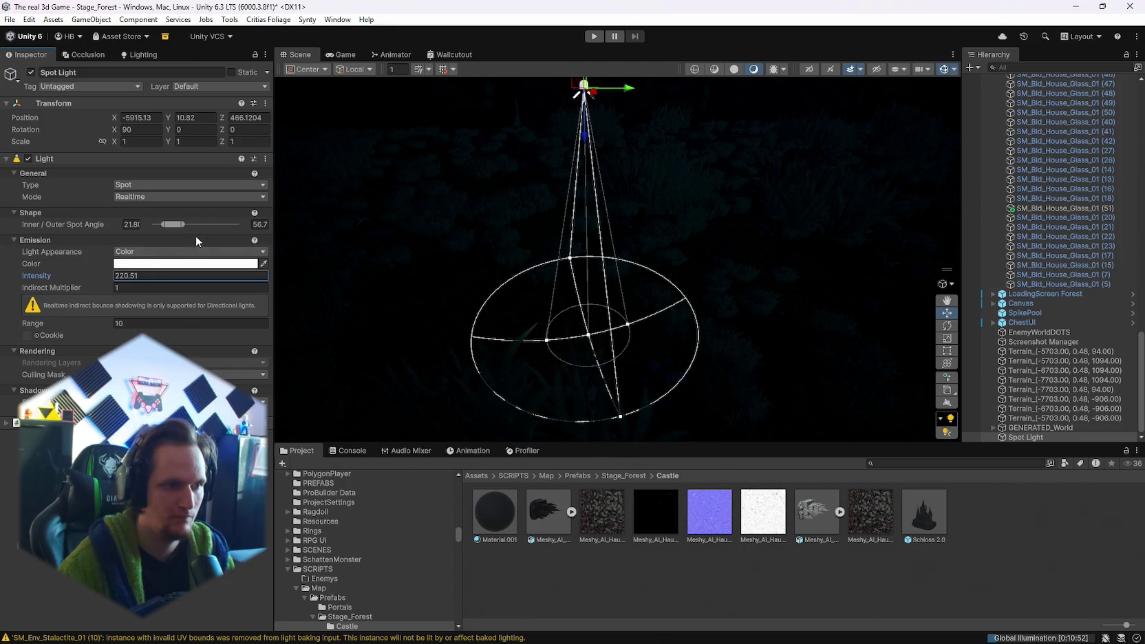
left_click_drag(172, 226, 178, 228)
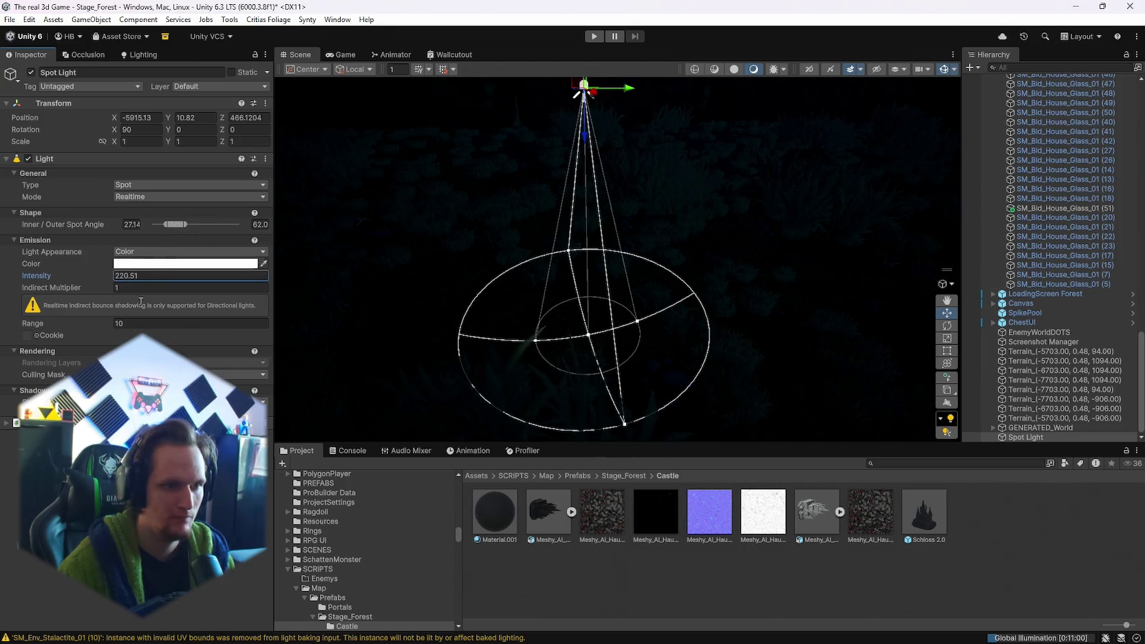
left_click_drag(103, 326, 164, 329)
mouse_move(584, 127)
left_mouse_down()
mouse_move(639, 260)
mouse_move(617, 141)
mouse_move(622, 182)
mouse_move(601, 178)
mouse_move(660, 243)
mouse_move(926, 362)
left_mouse_up()
- Lower and rotate the spot light to shine nearly level across the grass with wider cone angles
left_click(947, 363)
mouse_move(318, 172)
left_mouse_down()
mouse_move(296, 160)
mouse_move(259, 370)
left_mouse_up()
mouse_move(473, 204)
left_mouse_down()
mouse_move(470, 346)
mouse_move(597, 218)
mouse_move(581, 262)
mouse_move(557, 199)
left_mouse_up()
key("y")
mouse_move(512, 228)
left_mouse_down()
mouse_move(511, 283)
mouse_move(561, 246)
mouse_move(551, 357)
mouse_move(551, 328)
mouse_move(507, 329)
mouse_move(544, 354)
mouse_move(562, 304)
left_mouse_up()
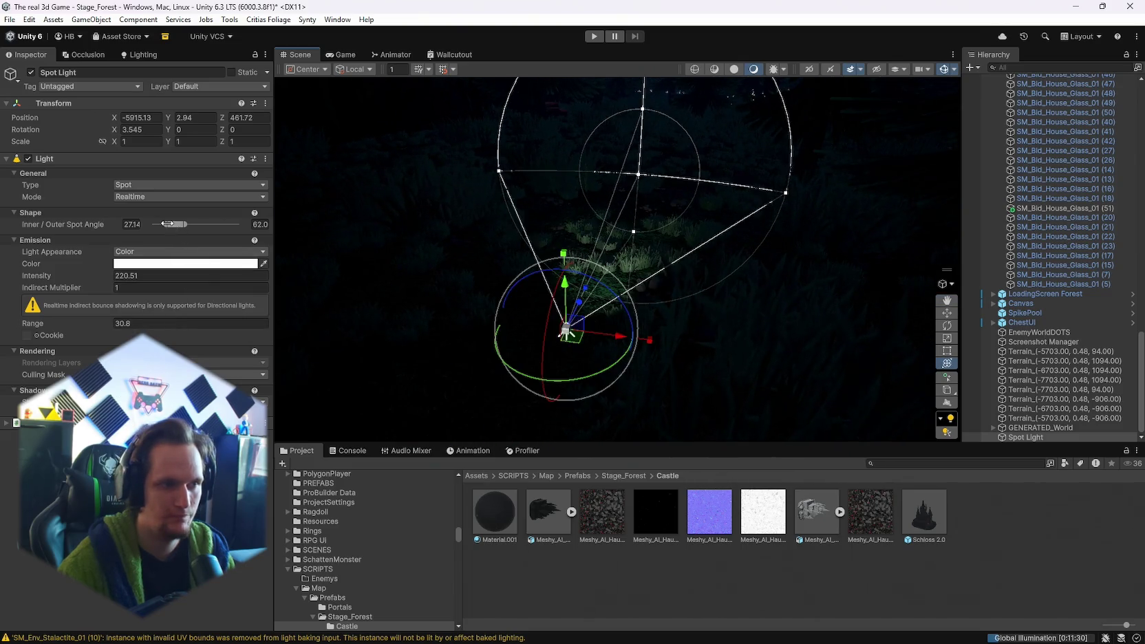
left_click_drag(166, 224, 183, 226)
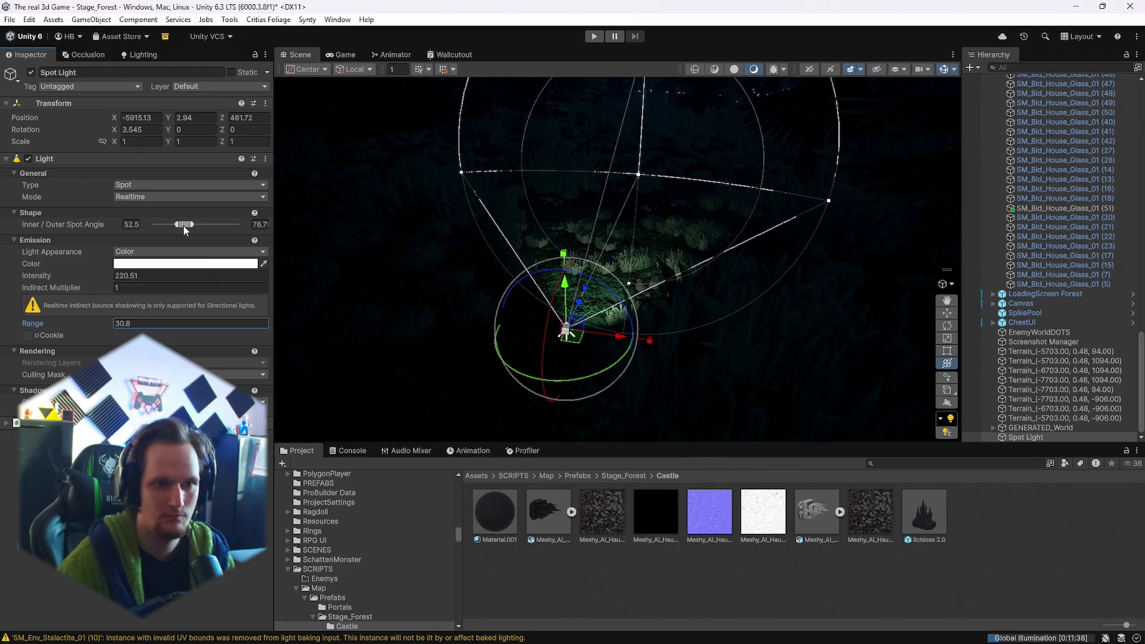
mouse_move(497, 254)
left_mouse_down()
mouse_move(655, 212)
mouse_move(507, 132)
mouse_move(559, 207)
mouse_move(462, 179)
mouse_move(509, 208)
left_mouse_up()
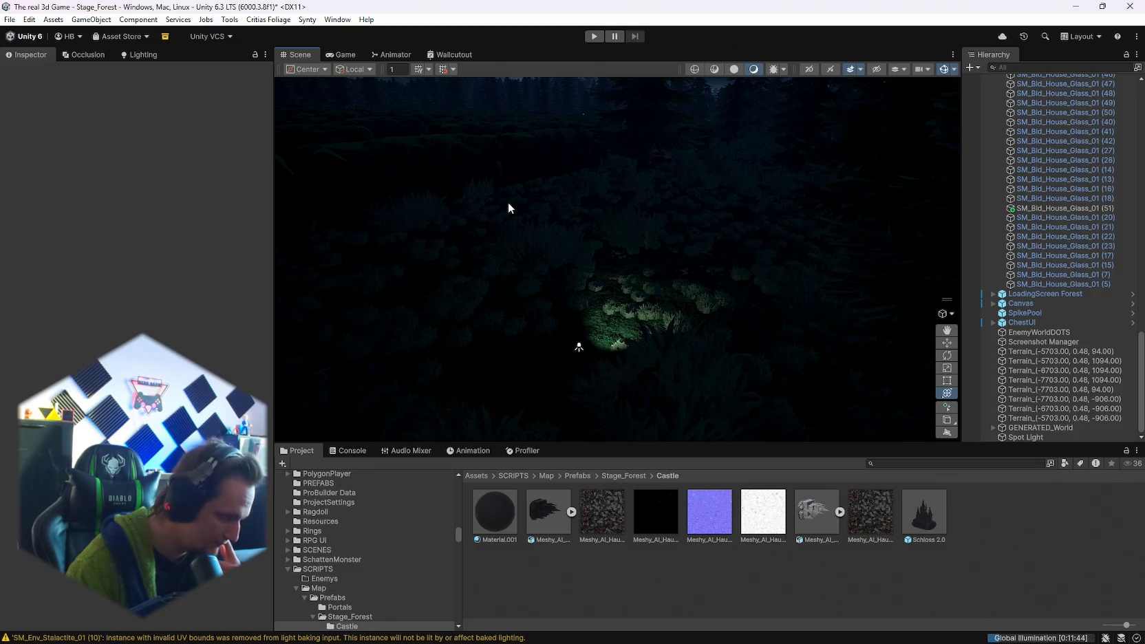
mouse_move(575, 243)
left_mouse_down()
mouse_move(613, 246)
mouse_move(511, 215)
mouse_move(563, 227)
left_mouse_up()
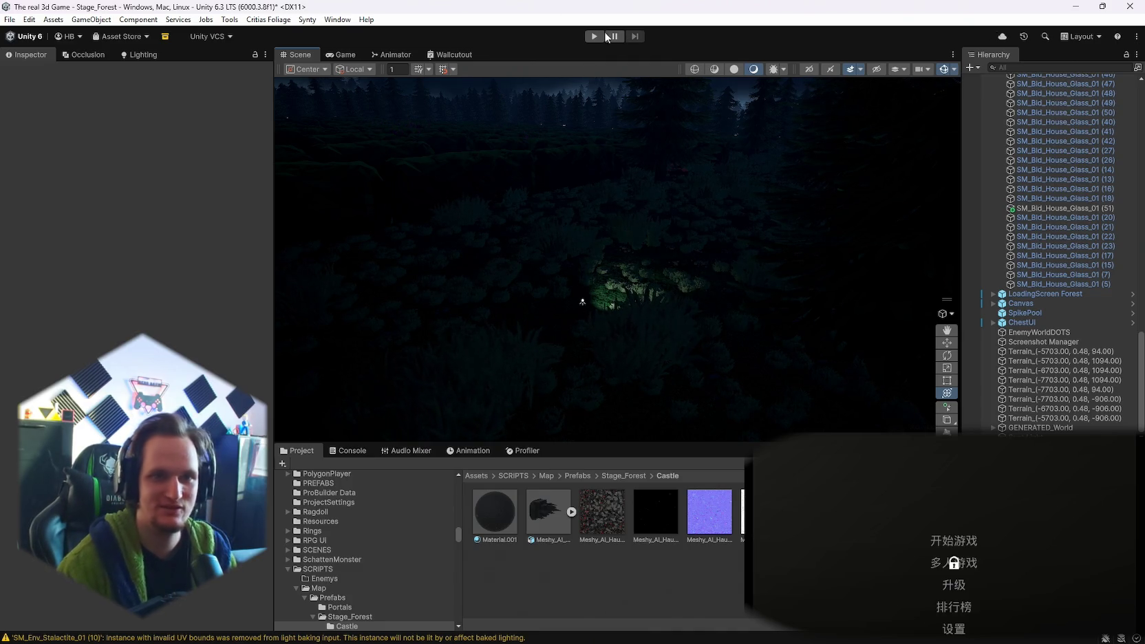
- Check the Spot Light's settings, deselect it, and open File > Open Recent Scene
left_click(582, 301)
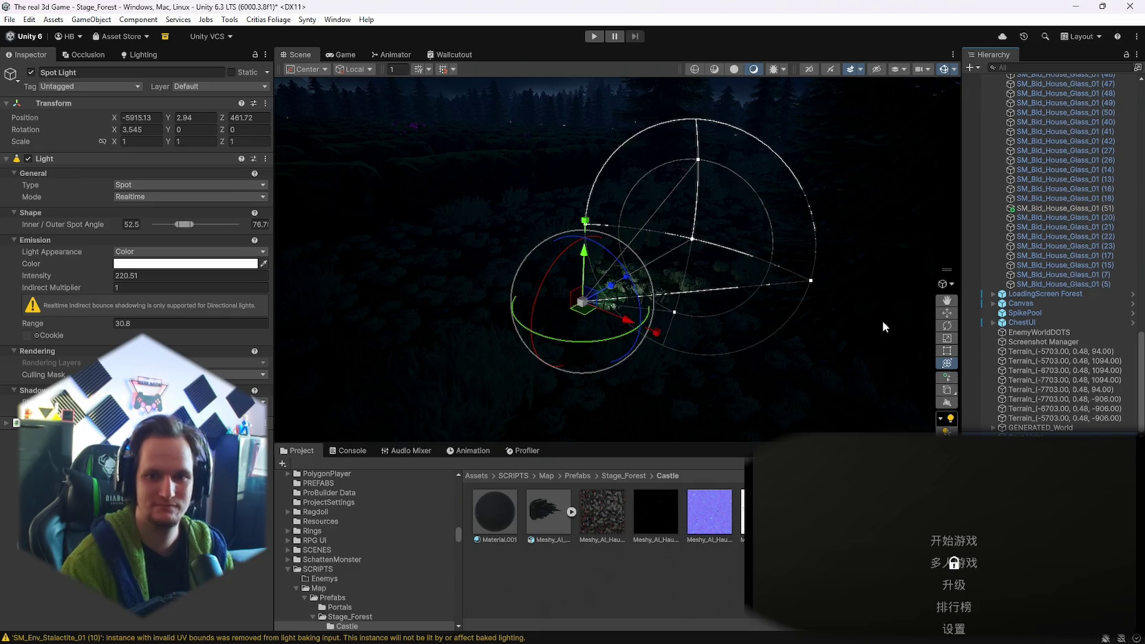
left_click(882, 320)
left_click(12, 20)
- Open Stage_Hub from the recent scenes, saving the forest scene changes first
mouse_move(53, 61)
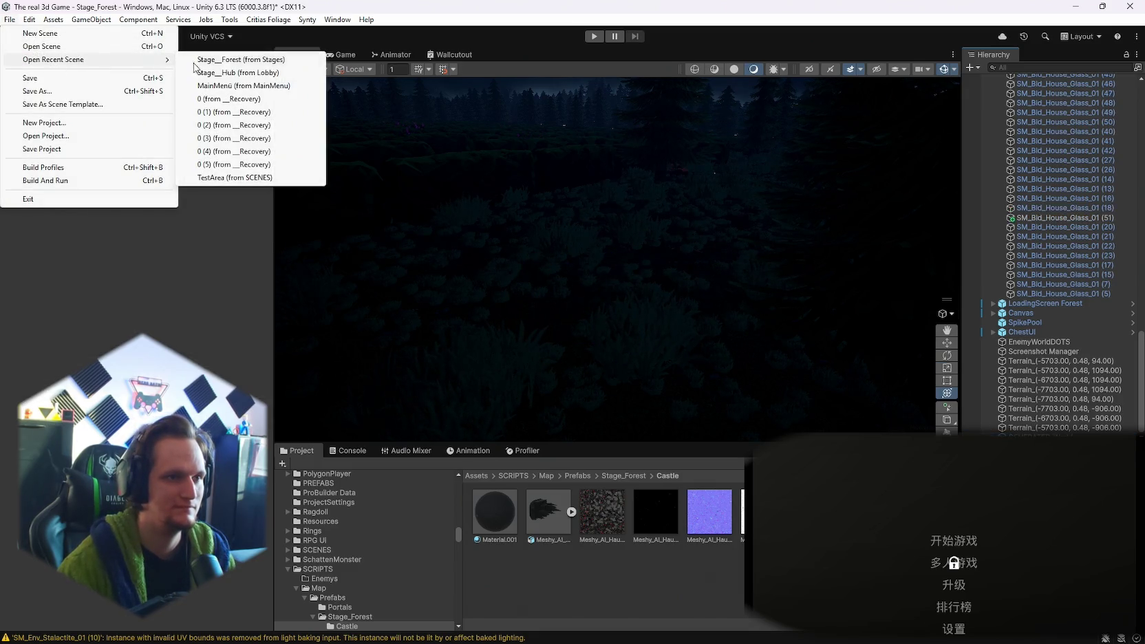
left_click(249, 74)
left_click(543, 353)
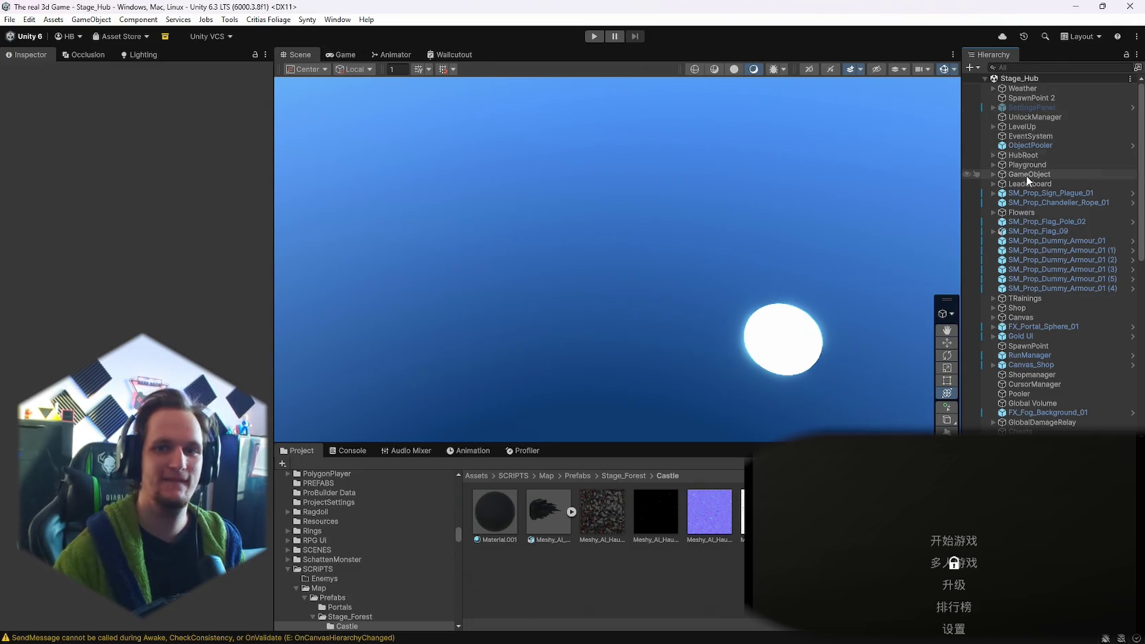
- Browse the Stage_Hub hierarchy and expand MainPlayer to select the Player
scroll(1026, 175, "down", 8)
scroll(1041, 302, "up", 7)
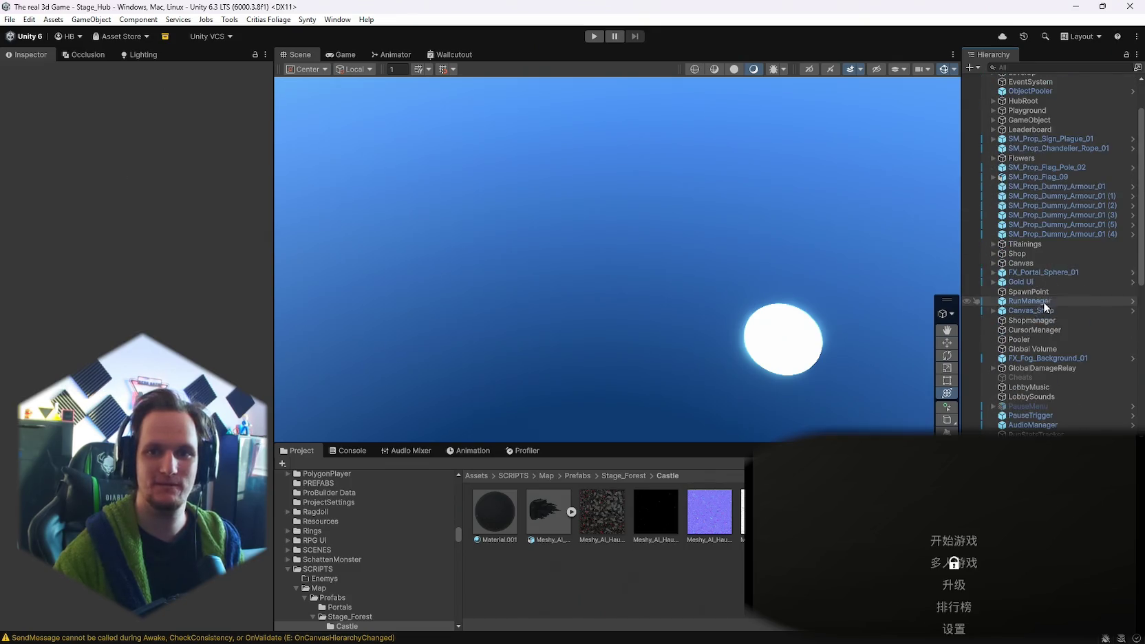
scroll(999, 282, "up", 1)
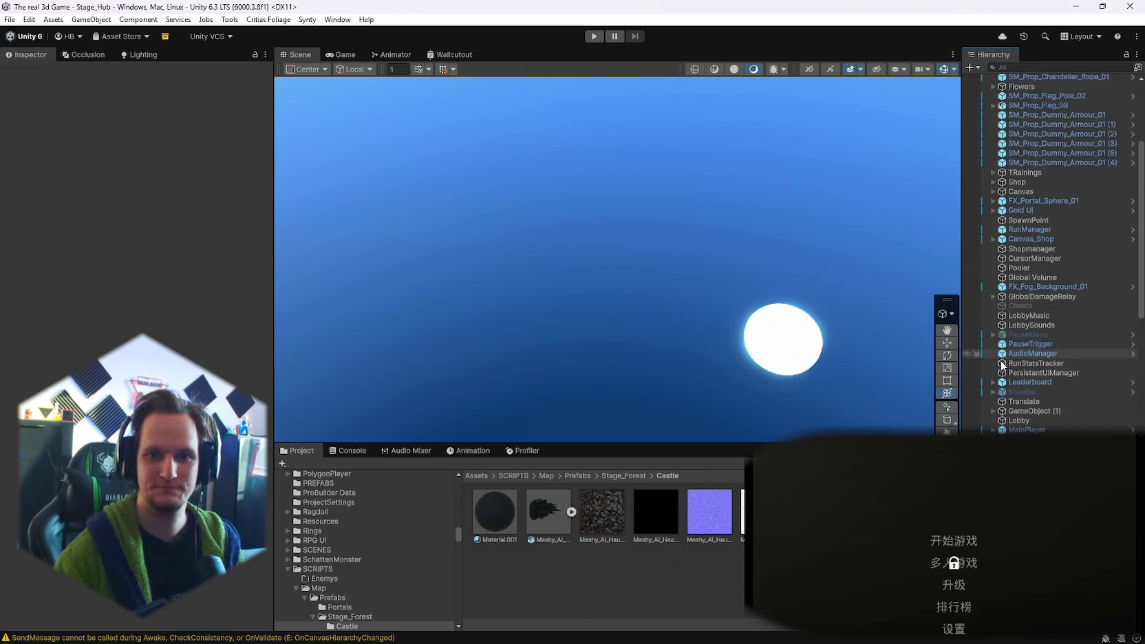
scroll(1017, 261, "up", 1)
scroll(1005, 272, "down", 8)
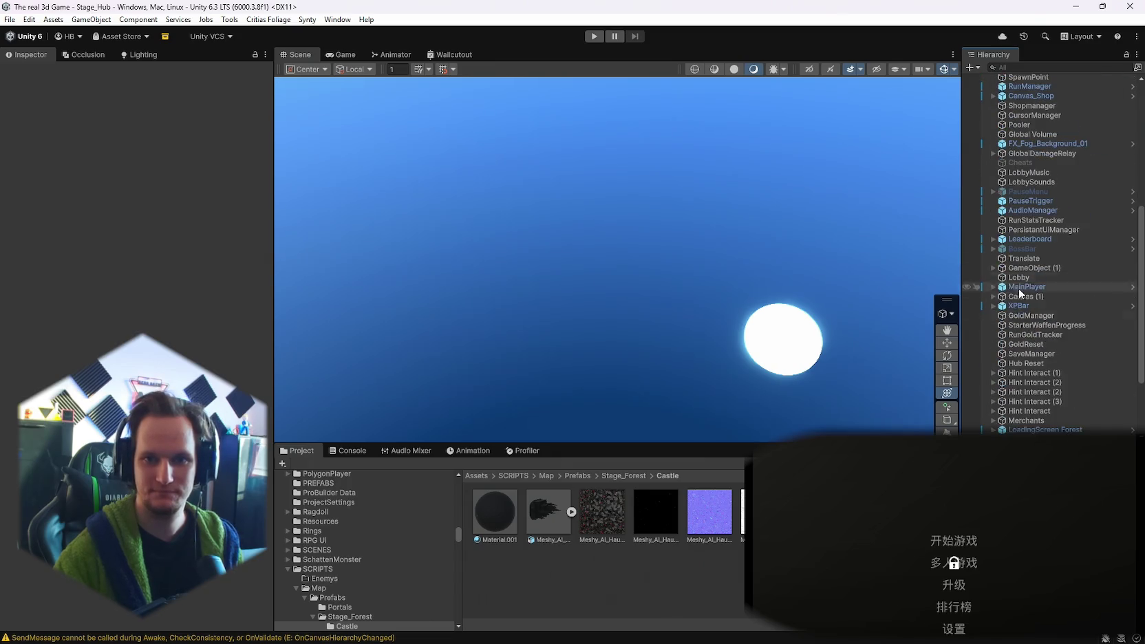
left_click(992, 286)
double_click(1026, 305)
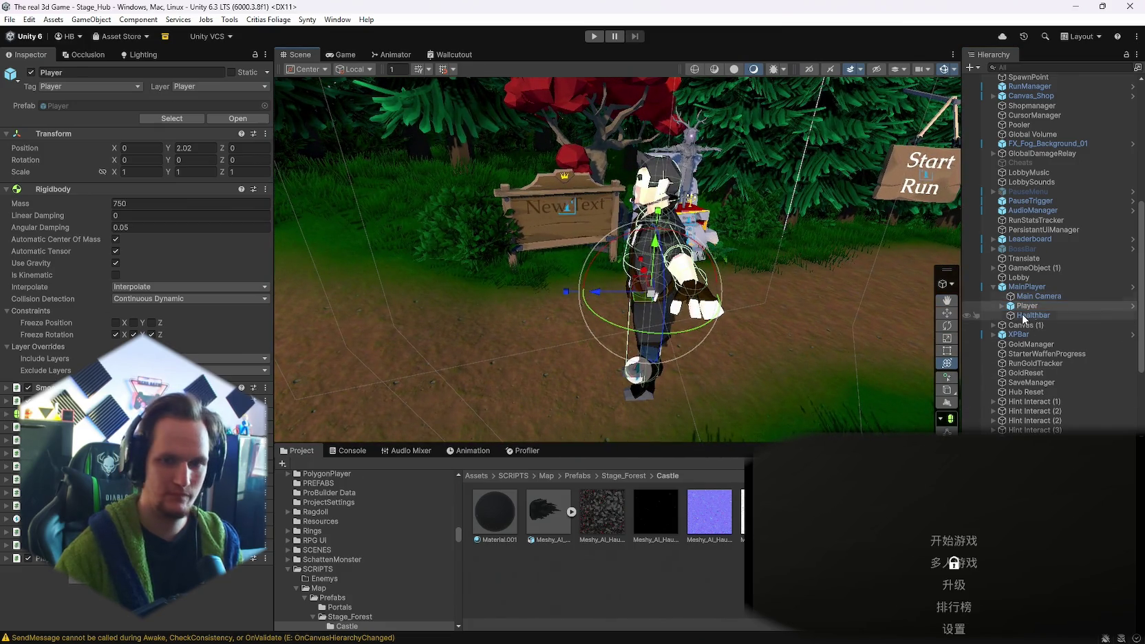
- Zero the MainPlayer Spot Light's position, raise it to chest height and angle its cone ahead
left_click(1055, 318)
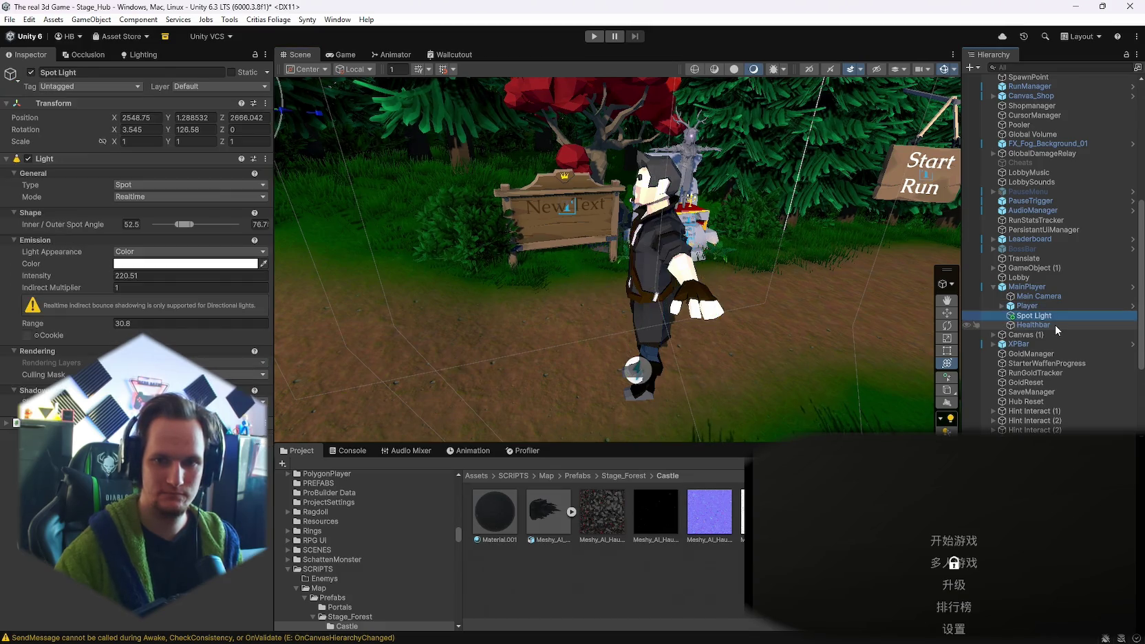
left_click(149, 119)
type("0")
key("Tab")
type("0")
key("Tab")
type("0")
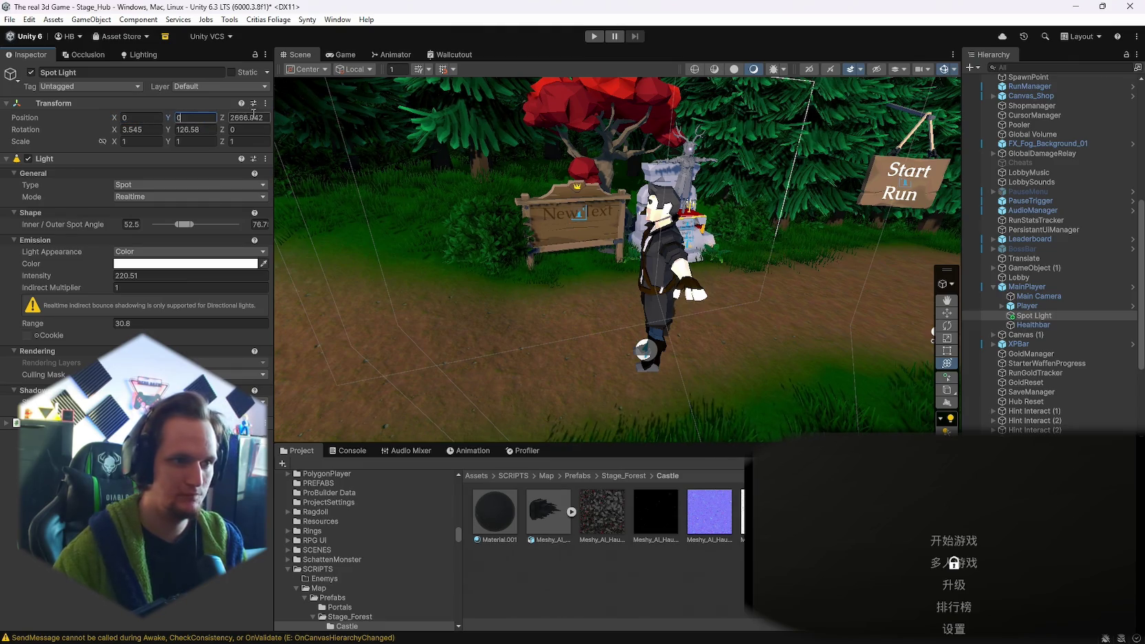
key("Return")
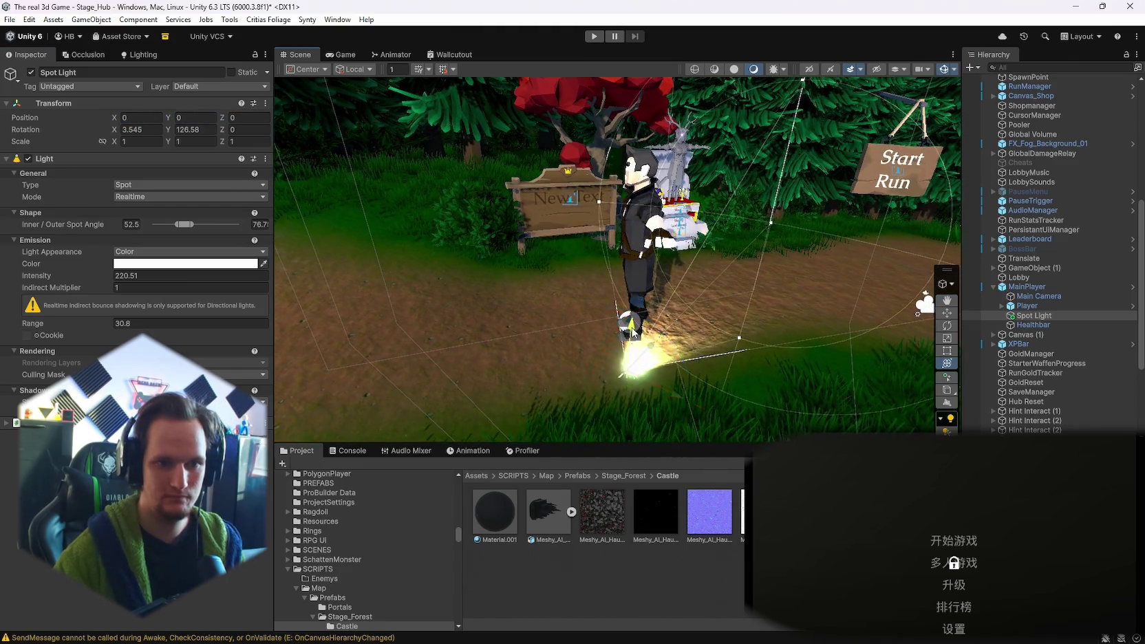
left_click_drag(930, 332, 900, 335)
key("y")
mouse_move(604, 249)
left_mouse_down()
mouse_move(792, 271)
mouse_move(820, 200)
mouse_move(696, 252)
mouse_move(595, 267)
mouse_move(648, 242)
mouse_move(627, 242)
mouse_move(617, 62)
left_mouse_up()
- Save the project via File > Save Project and start a play test of the hub
left_click(10, 20)
left_click(10, 20)
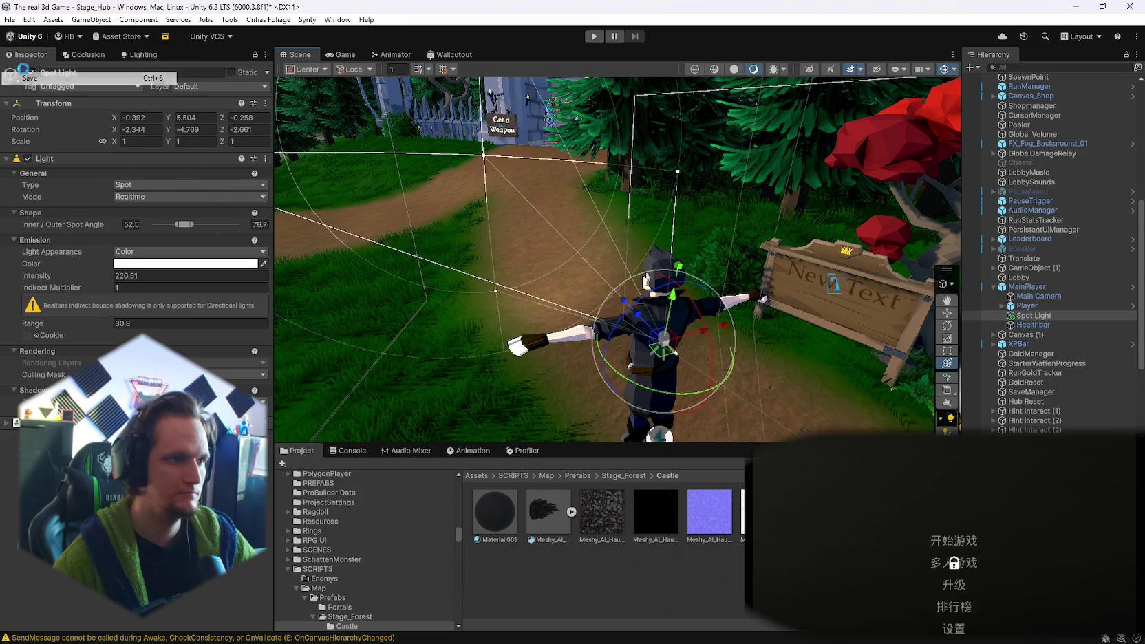
left_click(10, 19)
left_click(48, 149)
left_click(594, 35)
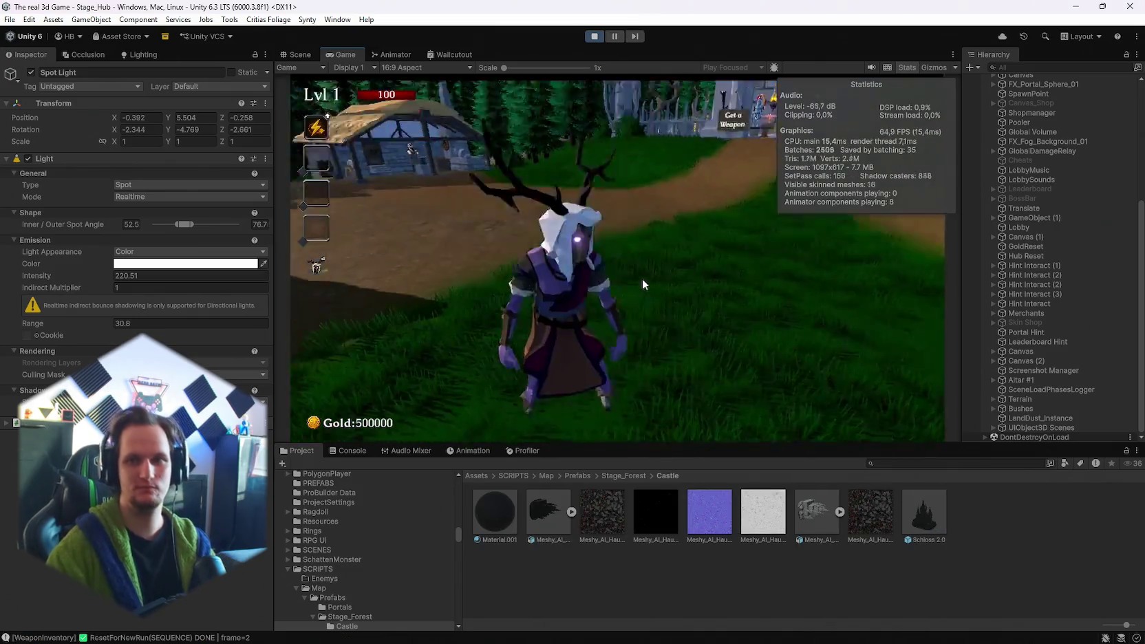
- Pause the hub play test and move the Spot Light under the Player object
key("w")
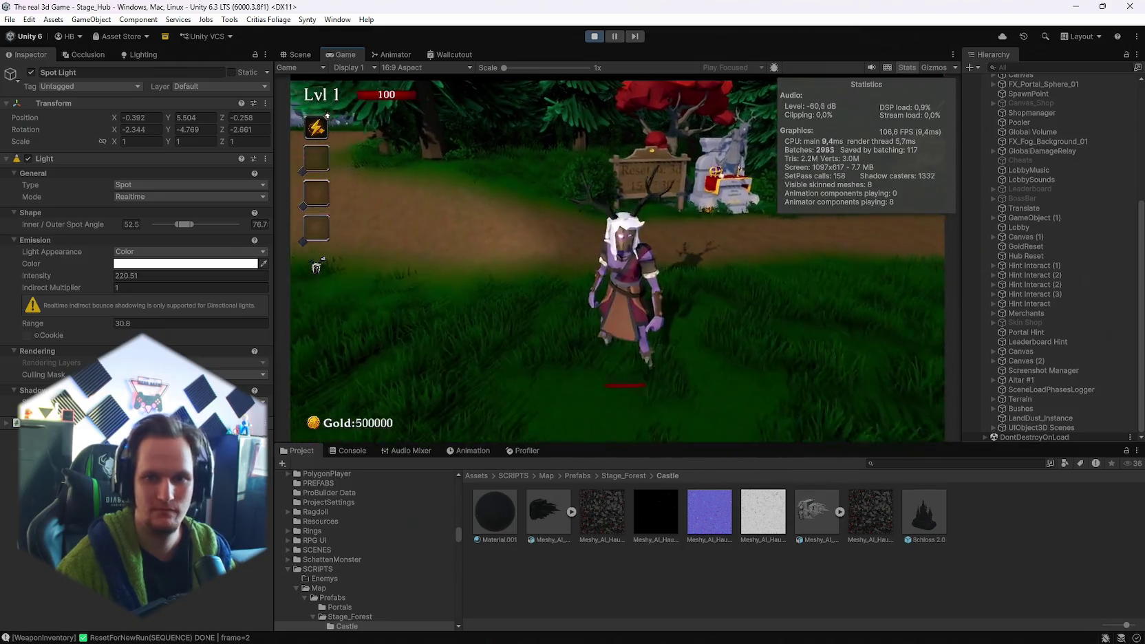
key("Escape")
left_click(984, 436)
scroll(1052, 355, "down", 10)
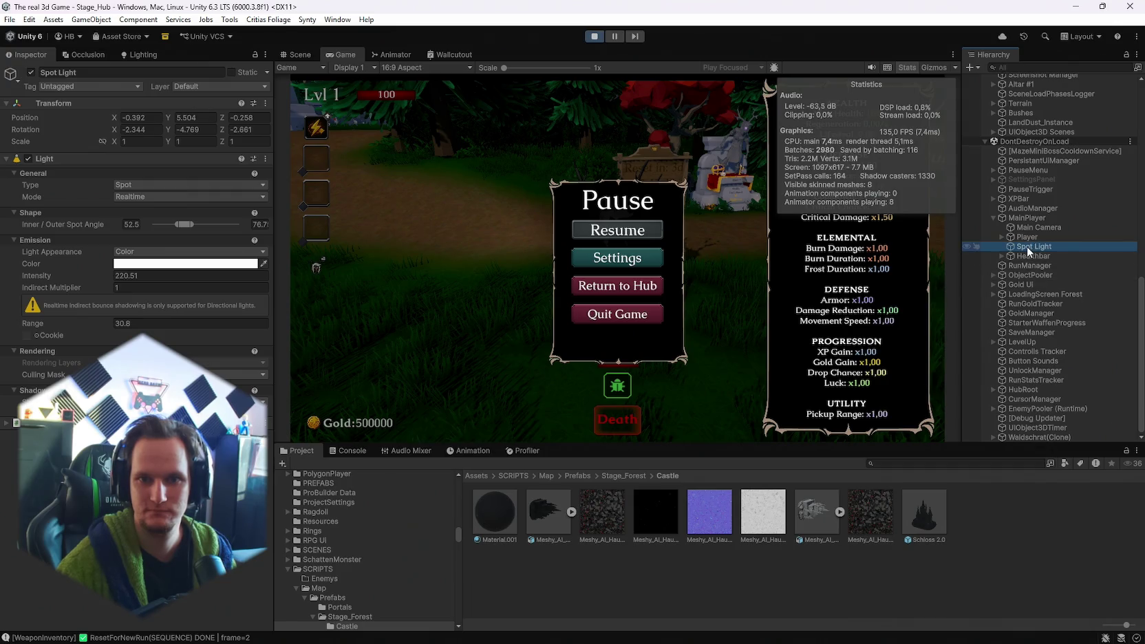
left_click_drag(1027, 243, 1027, 239)
left_click(636, 232)
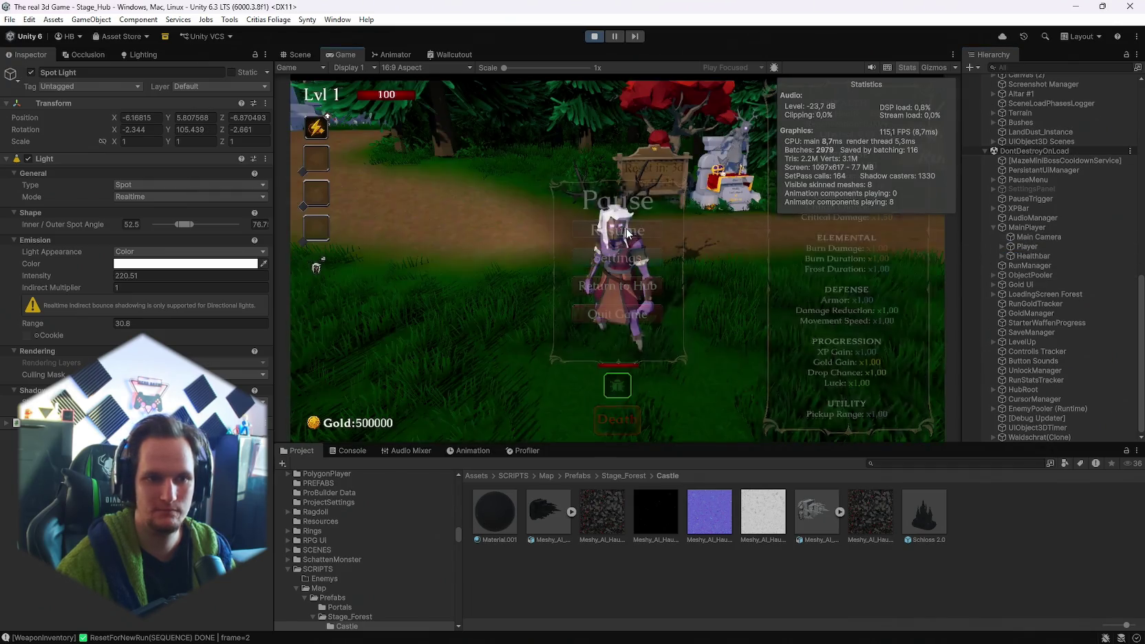
key("Escape")
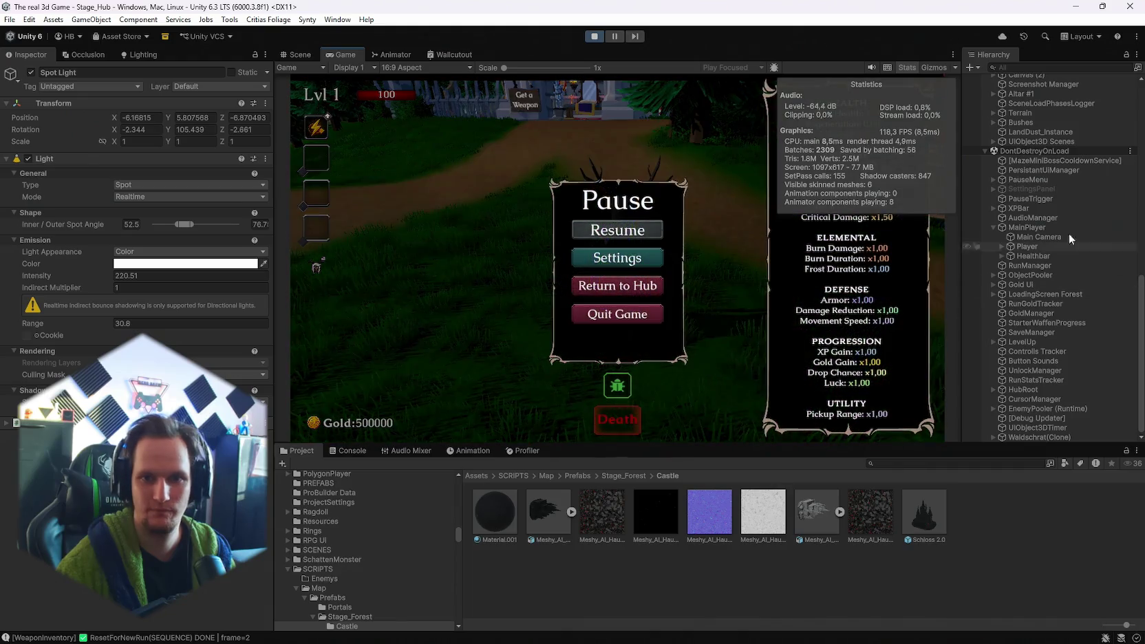
key("ctrl+1")
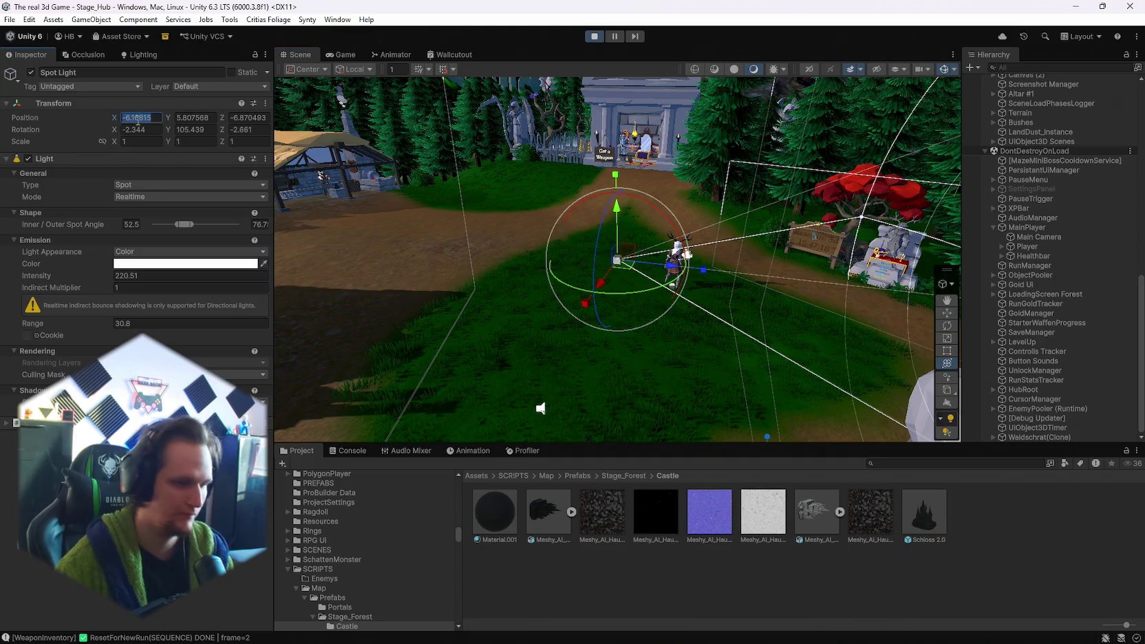
- Zero the Spot Light's position, raise it above the player and tilt its cone up and right
type("0")
key("Tab")
type("0")
key("Tab")
type("0")
key("Return")
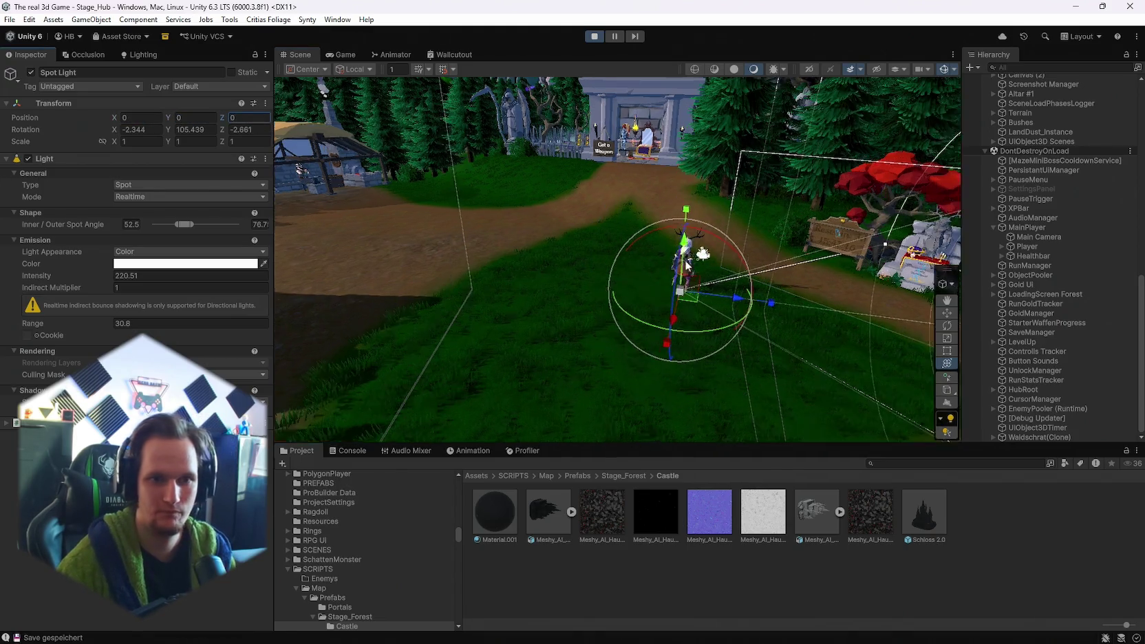
left_click_drag(719, 283, 699, 274)
scroll(658, 302, "up", 3)
mouse_move(646, 311)
left_mouse_down()
mouse_move(675, 319)
mouse_move(435, 343)
mouse_move(522, 342)
left_mouse_up()
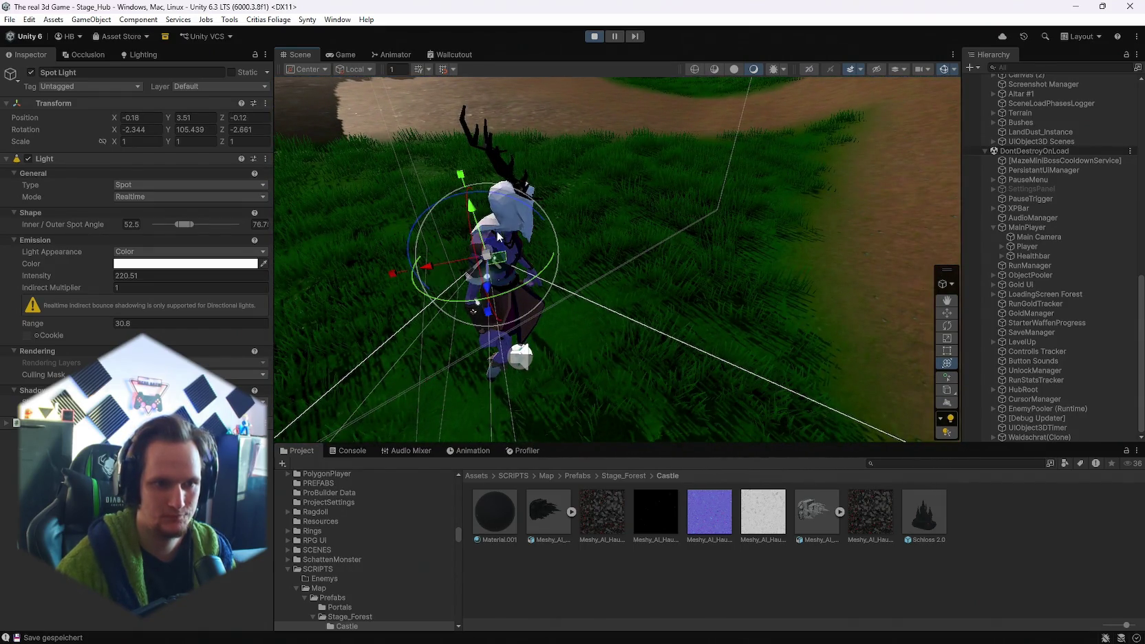
left_click_drag(508, 296, 769, 191)
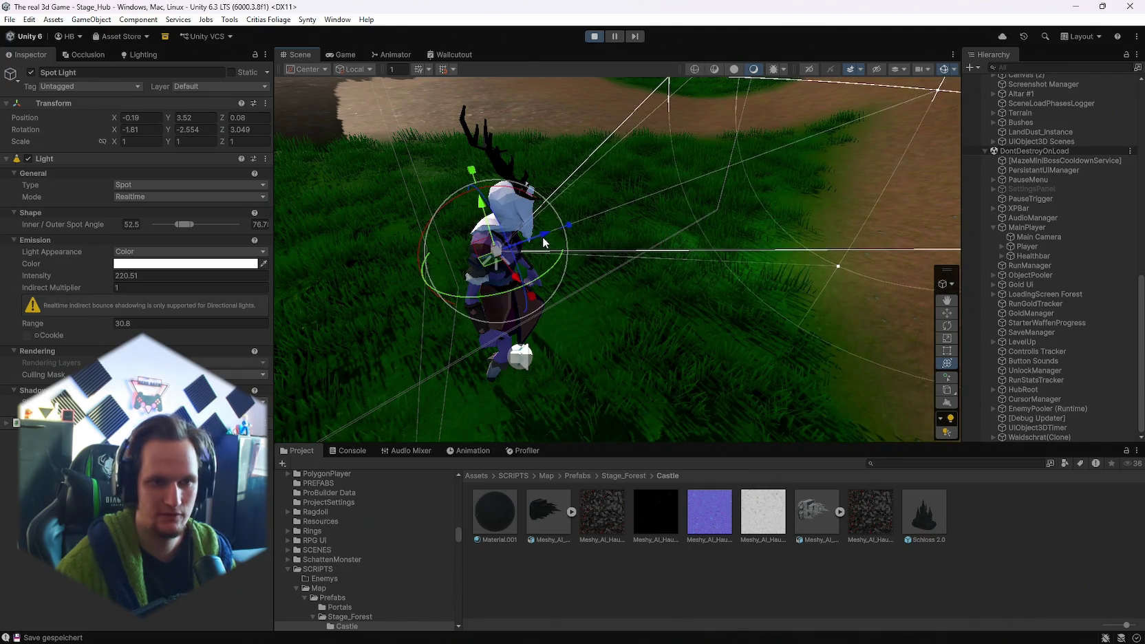
mouse_move(557, 277)
left_mouse_down()
mouse_move(733, 262)
mouse_move(559, 227)
left_mouse_up()
- Resume play, visit the Get a Weapon sign, then run into the Start Run portal
left_click(342, 54)
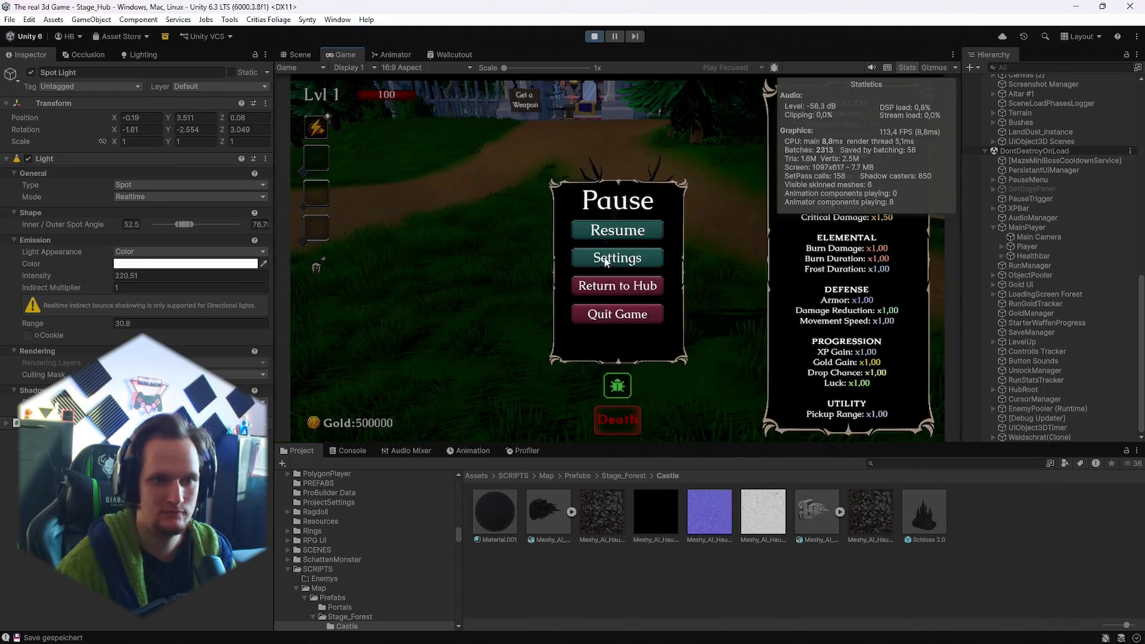
key("Escape")
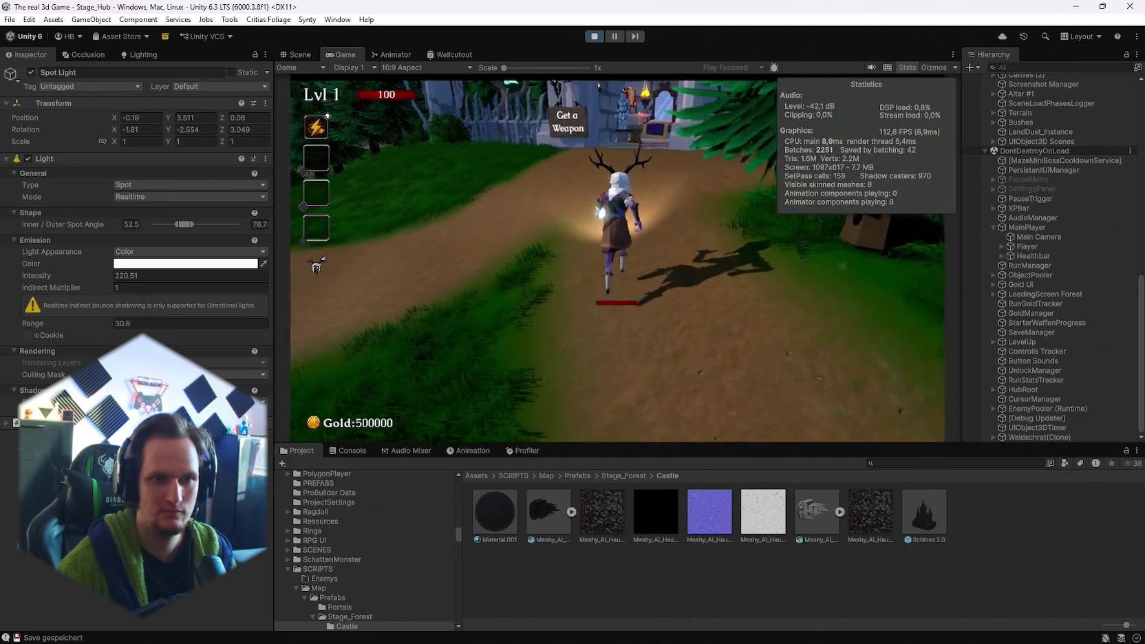
key("a")
key("w")
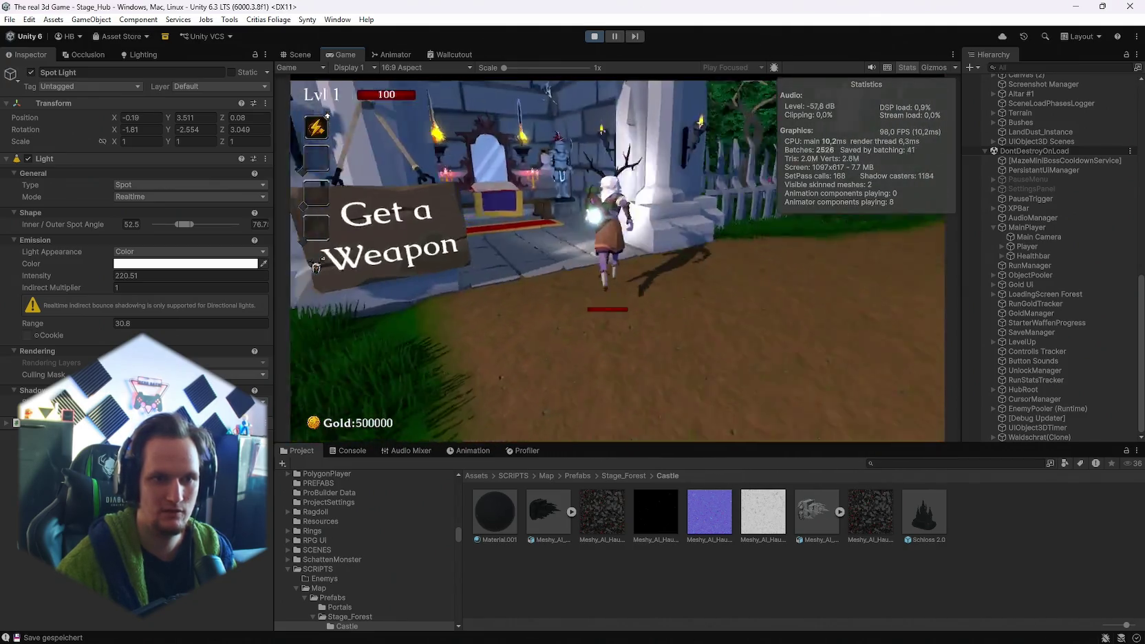
key("e")
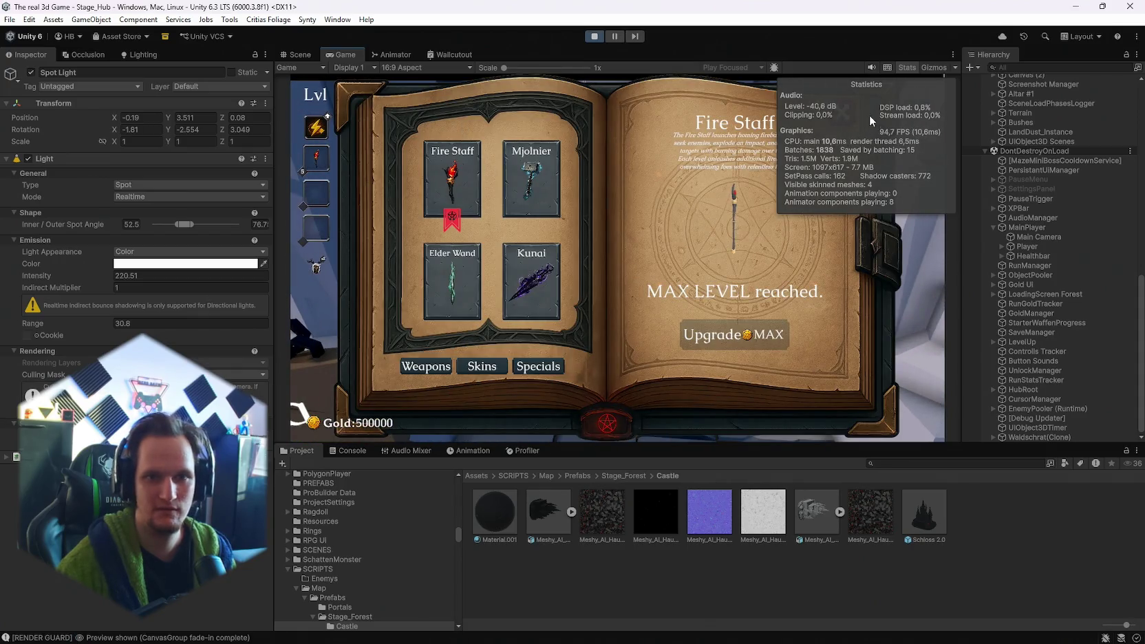
key("Escape")
key("s")
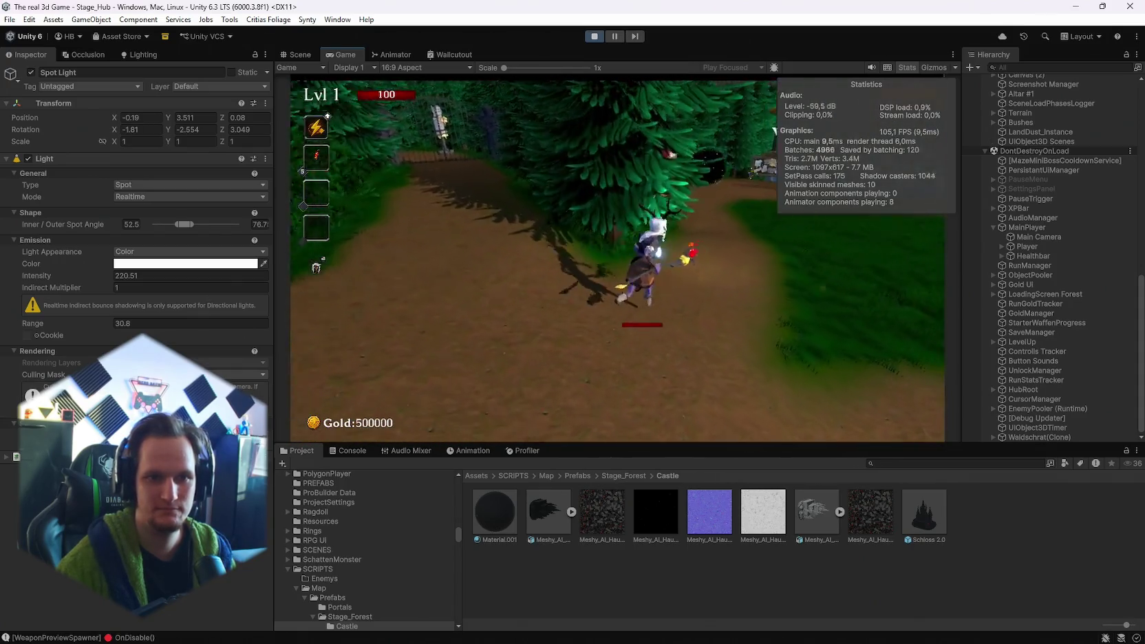
key("w")
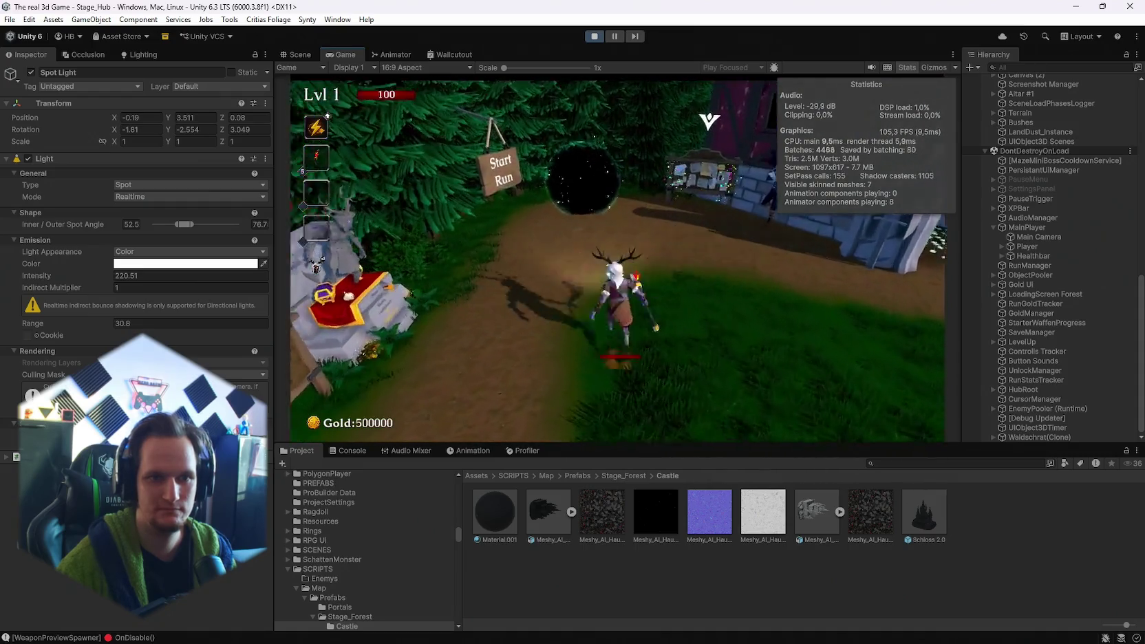
key("w")
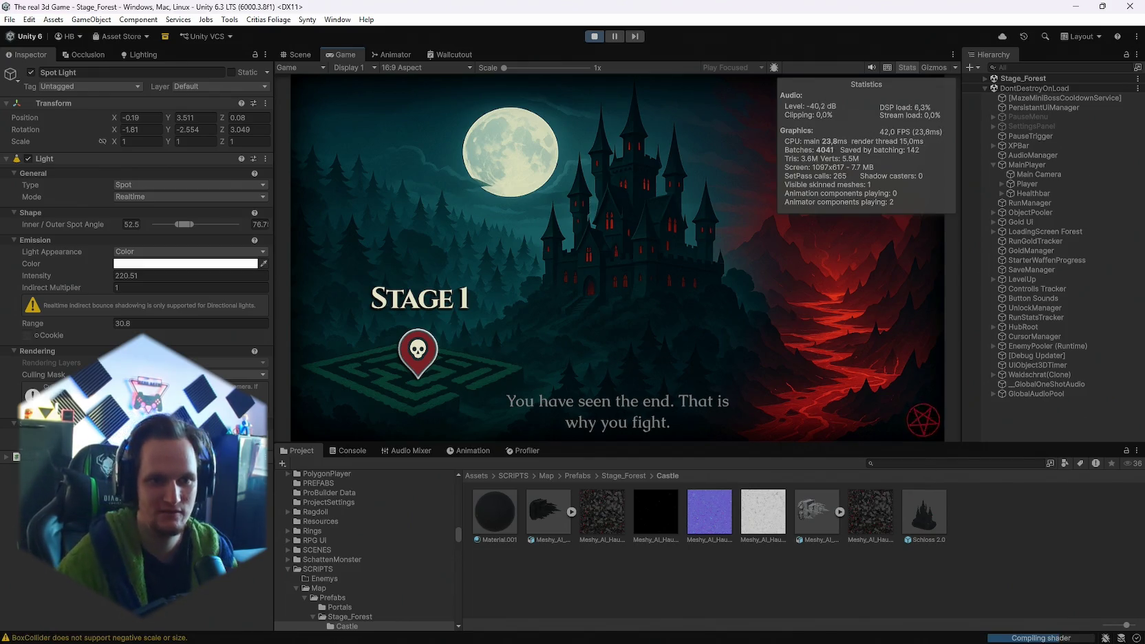
- Pause the forest run and toggle the Game view between maximized and the normal layout
key("Escape")
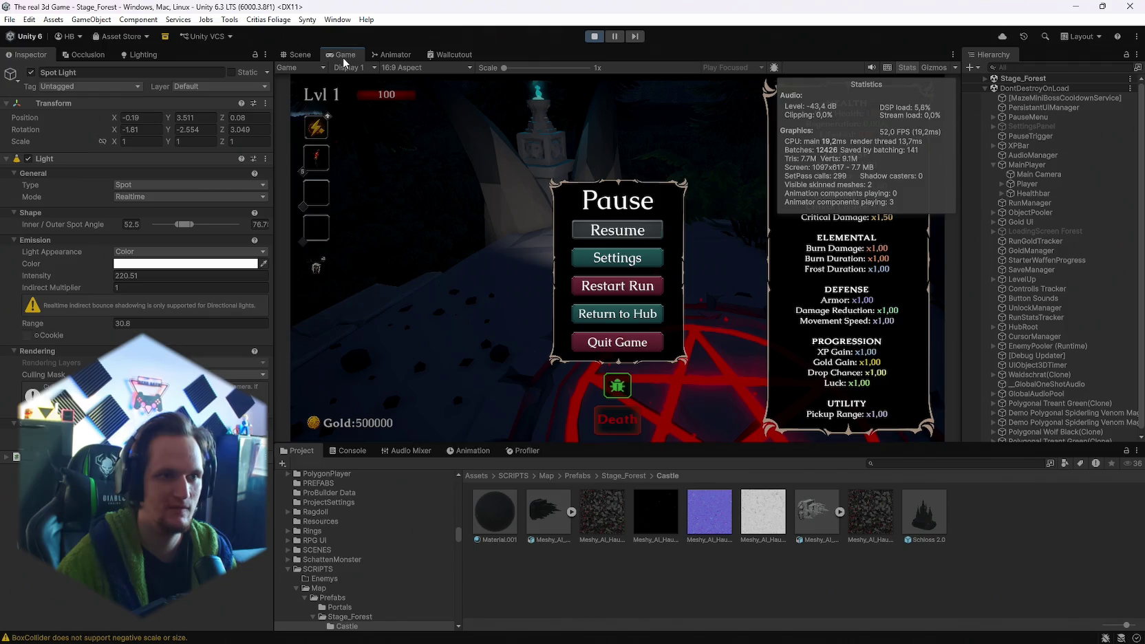
double_click(343, 57)
key("Escape")
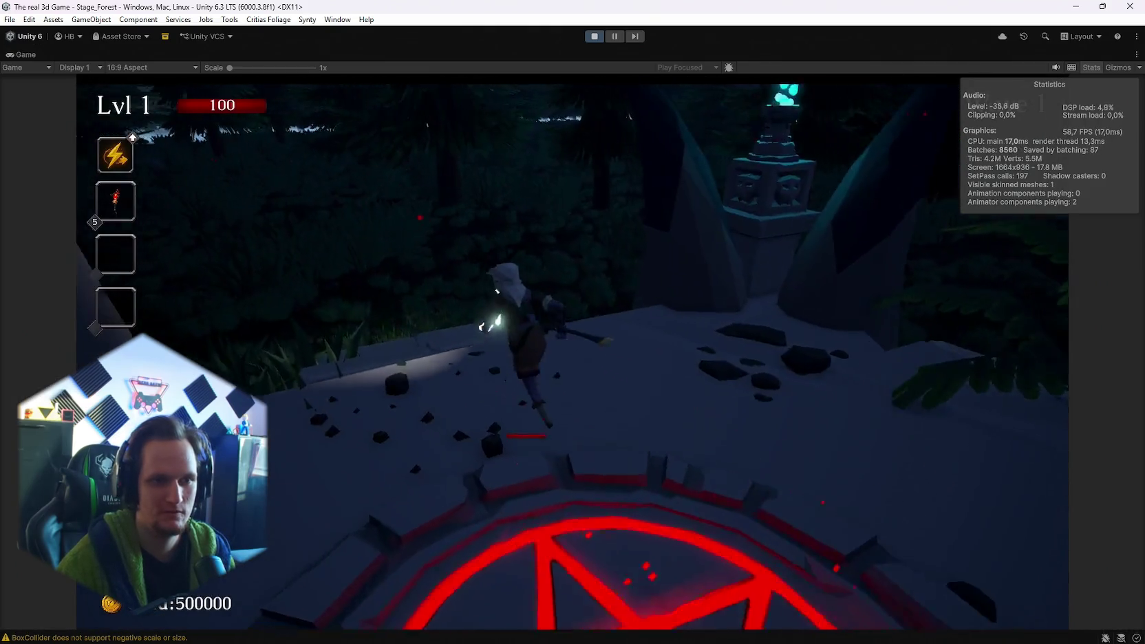
key("Escape")
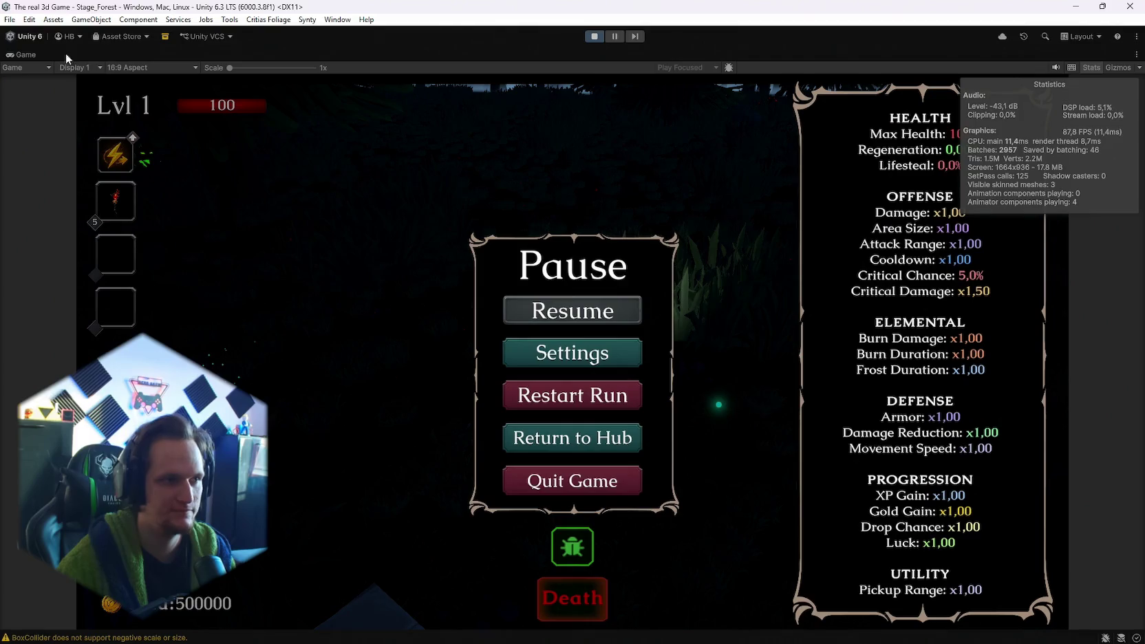
double_click(27, 58)
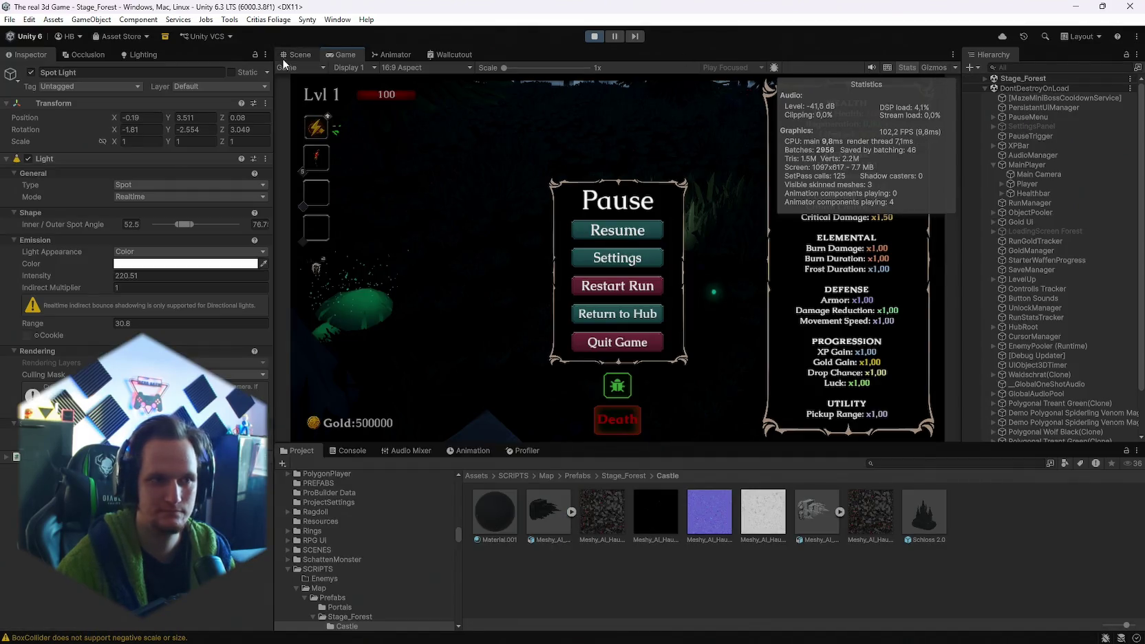
- Set the Player's Spot Light to range 90.83 and intensity 200.7, then resume the game
key("ctrl+1")
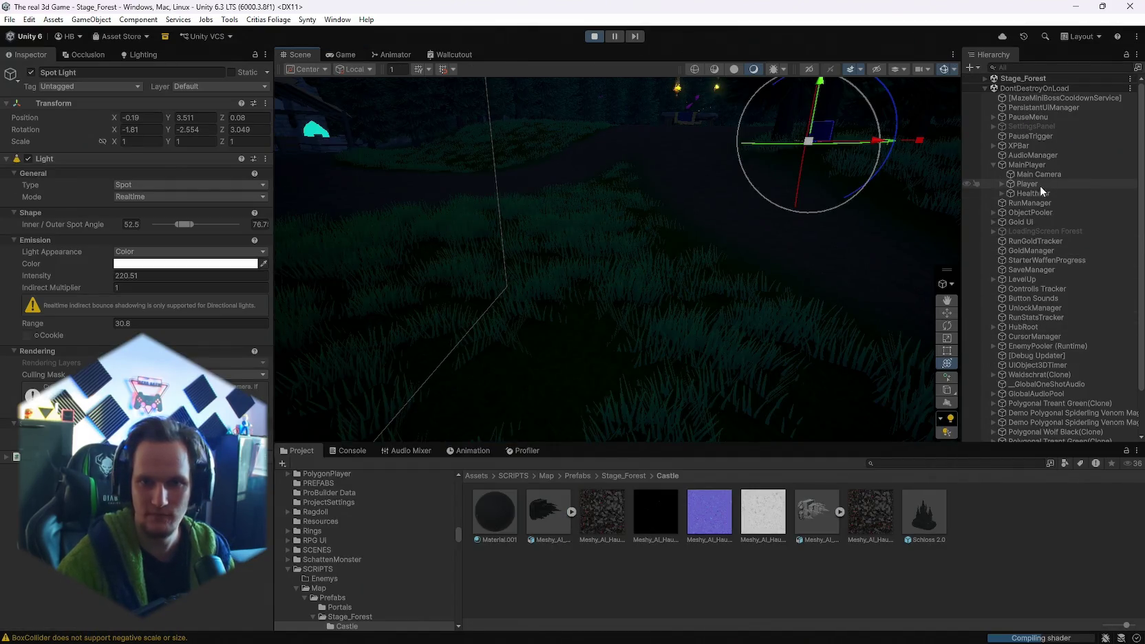
left_click(1001, 185)
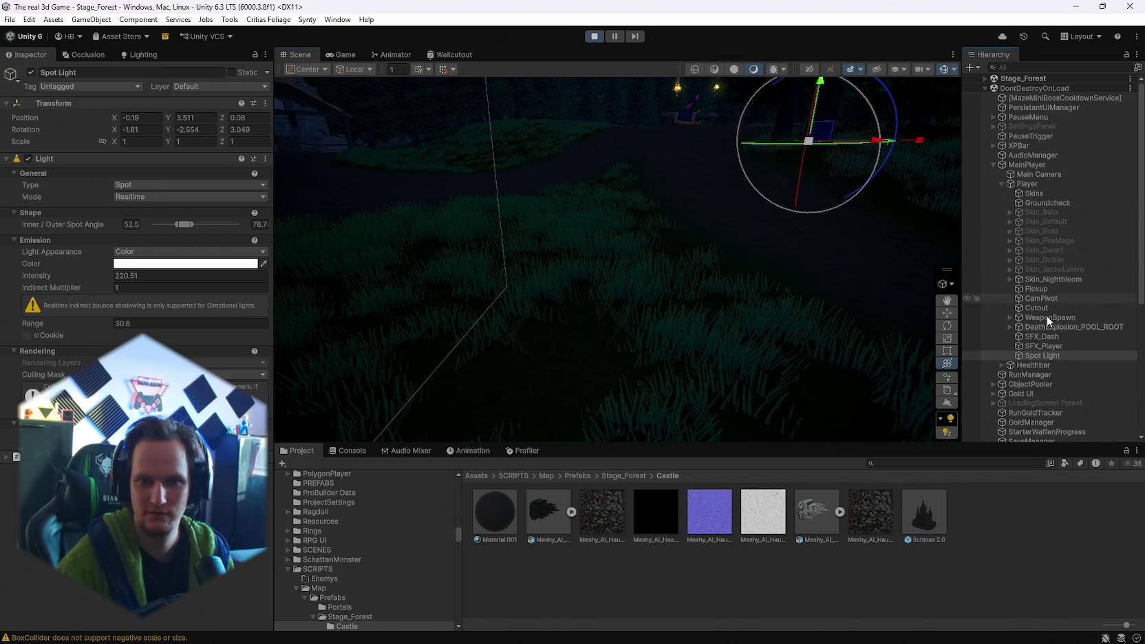
double_click(1046, 355)
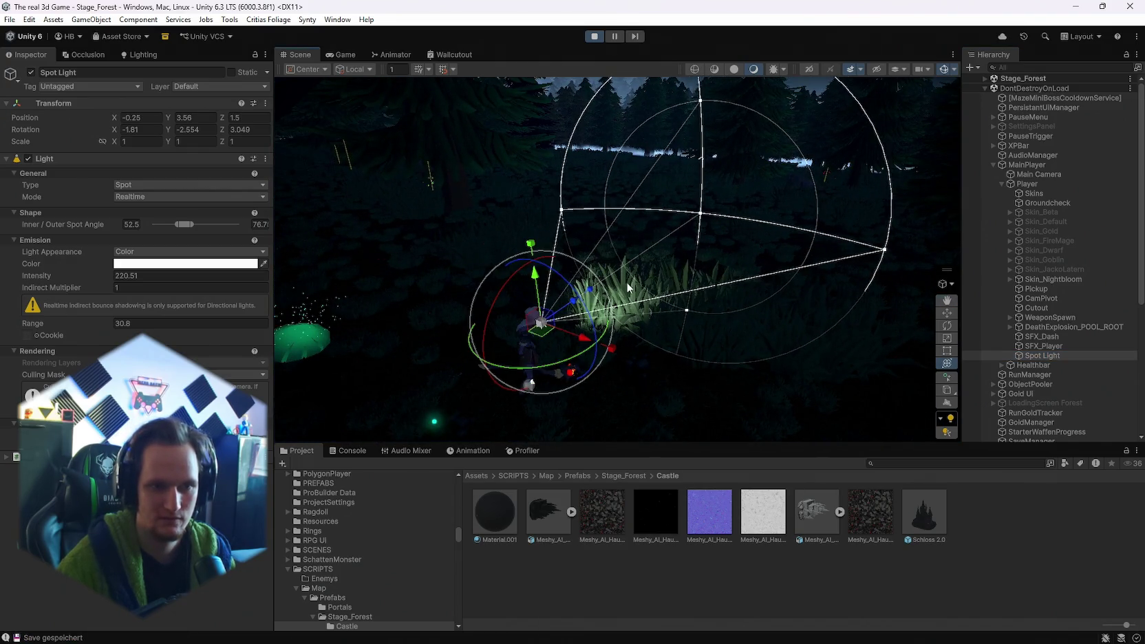
left_click_drag(105, 327, 659, 335)
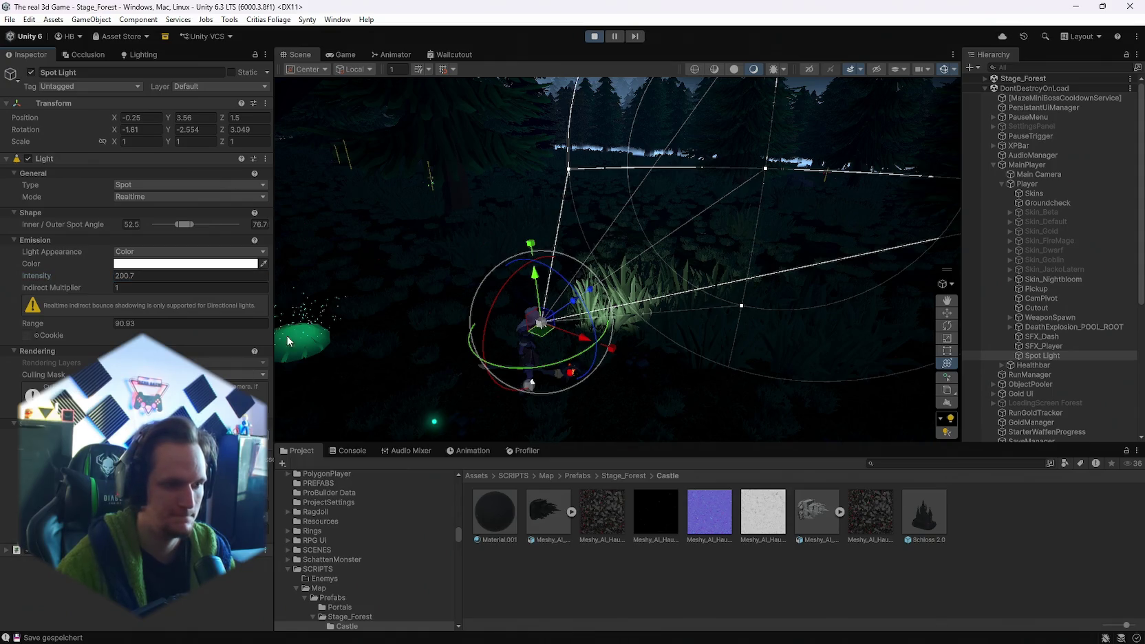
left_click(346, 55)
left_click(619, 234)
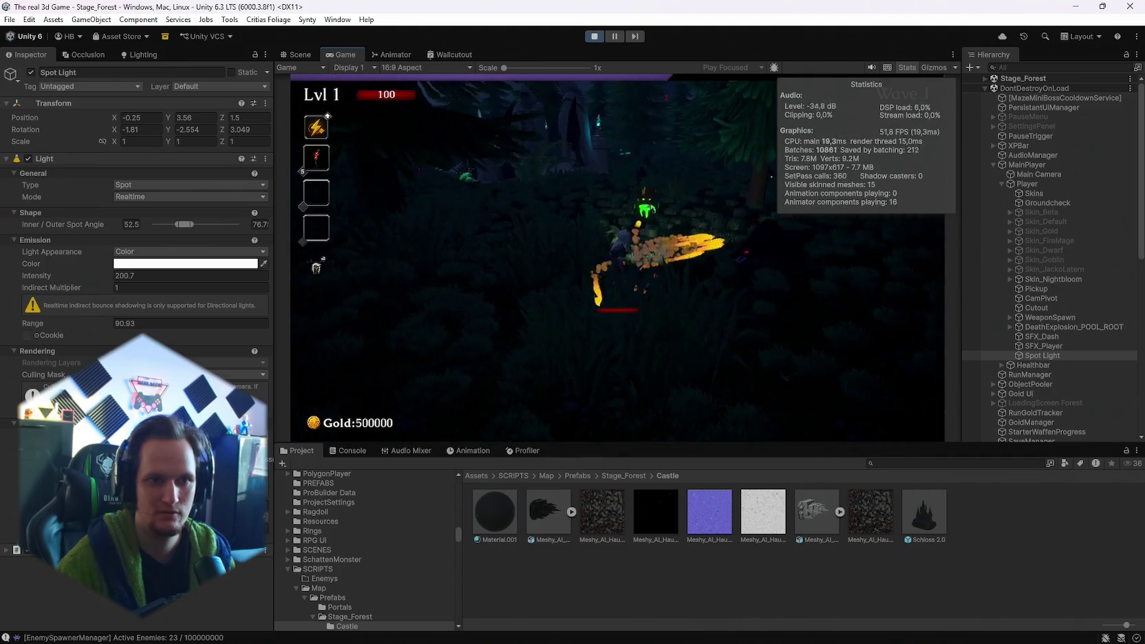
- Maximize the Game view, hide the Stats overlay and resume the forest run
double_click(342, 52)
left_click(1092, 68)
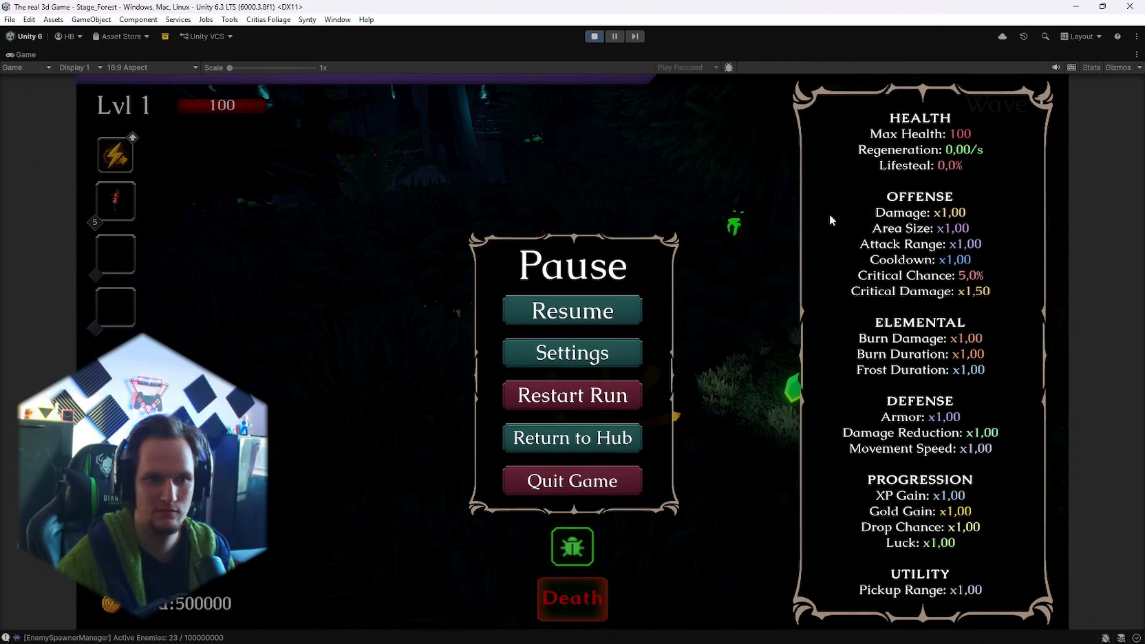
left_click(601, 301)
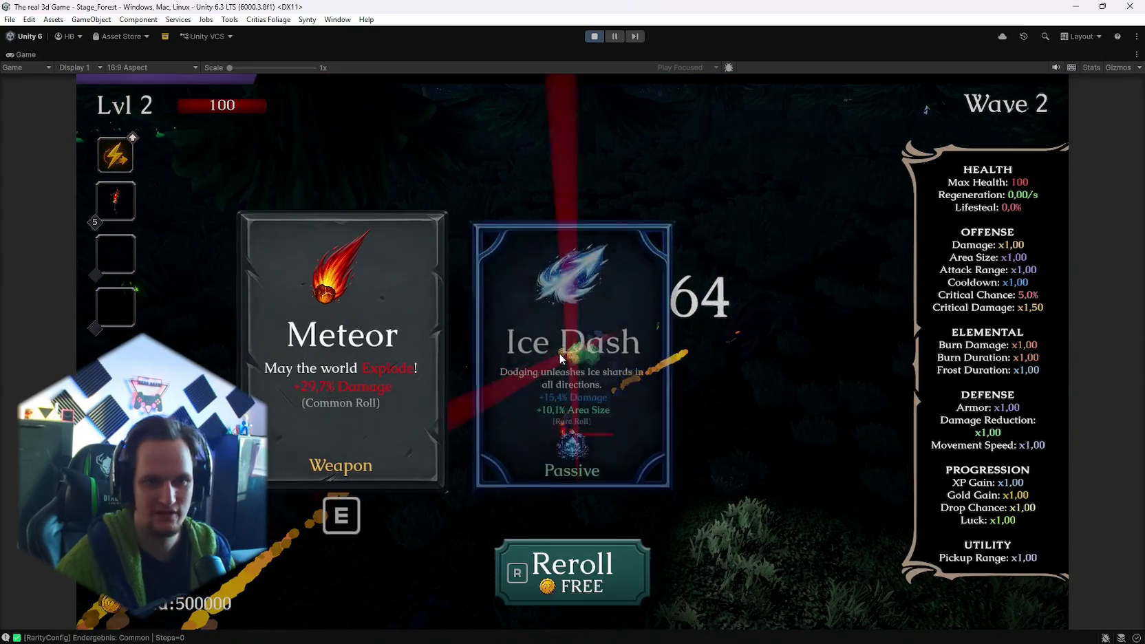
- Take the Meteor and Ice Tornado upgrade cards, then pause at wave 4
key("e")
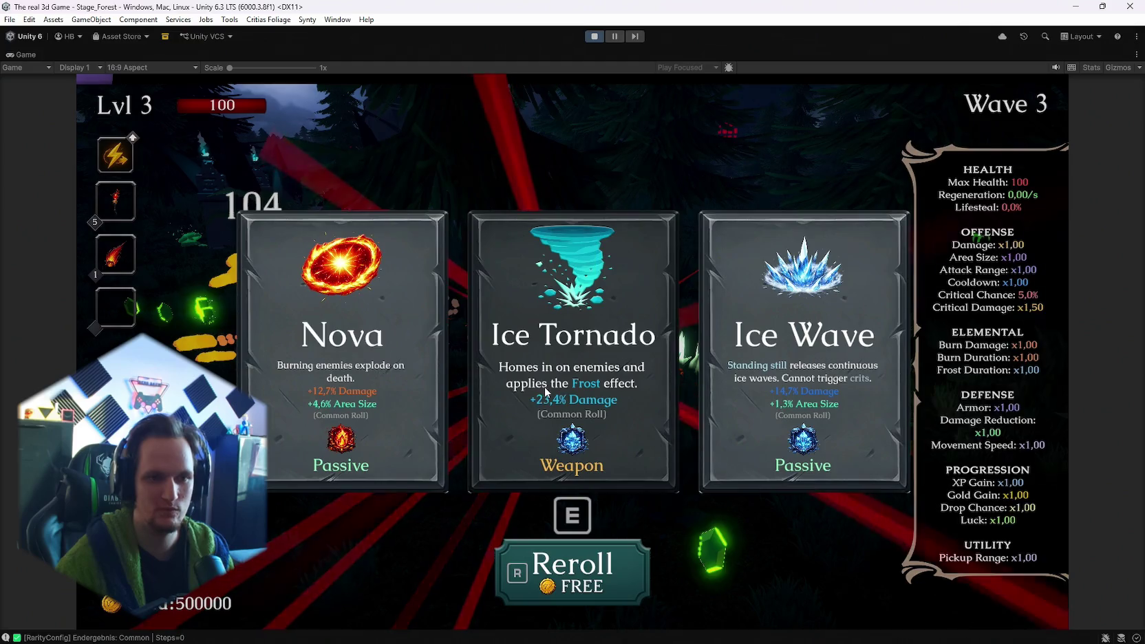
left_click(590, 354)
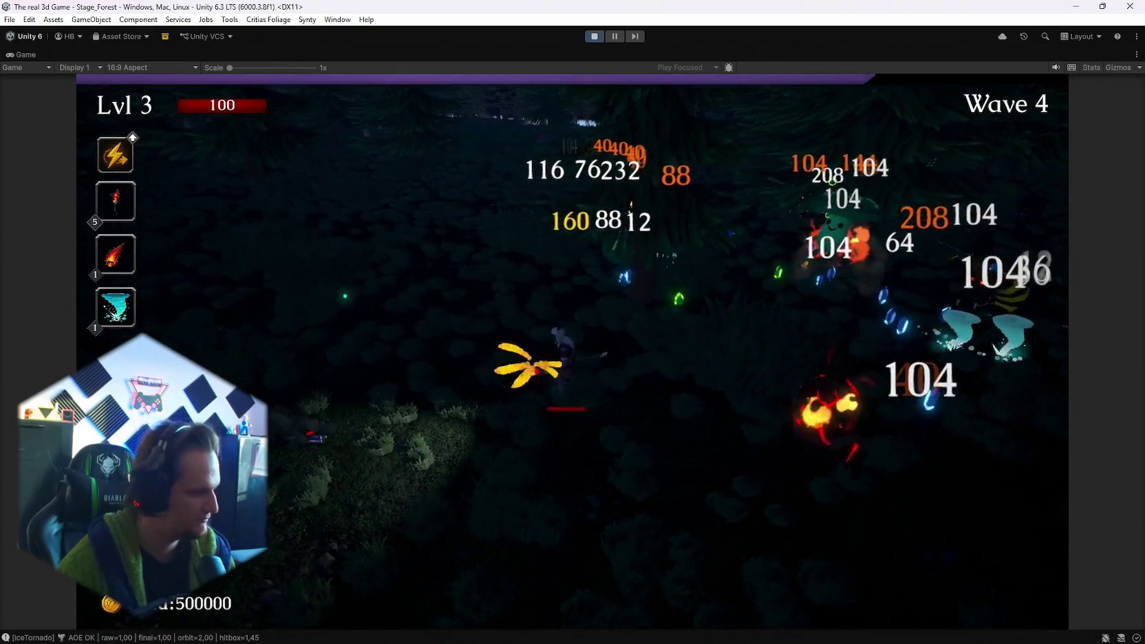
key("Escape")
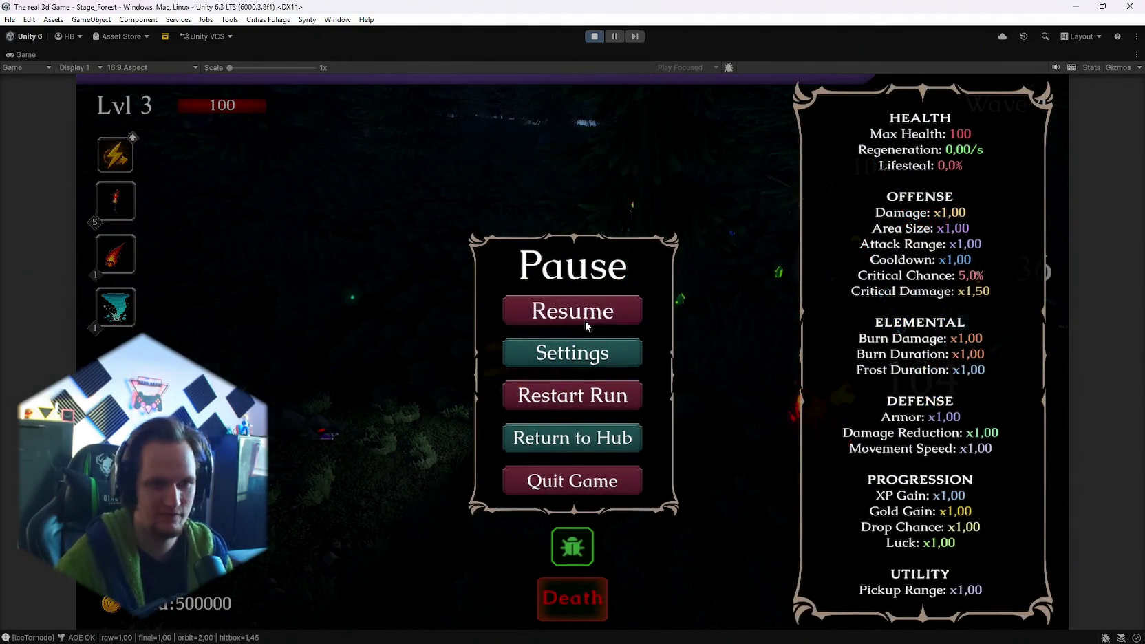
- Resume, take the Blood Crystal, collect the Heart of the Vampire from the chest, and briefly pause
left_click(585, 319)
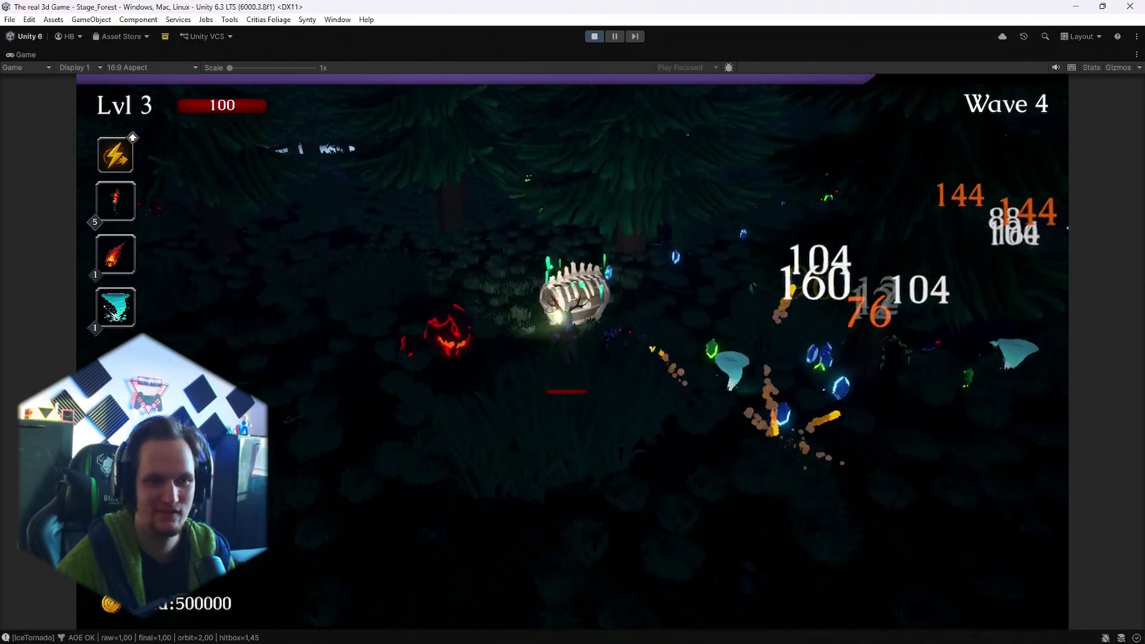
key("e")
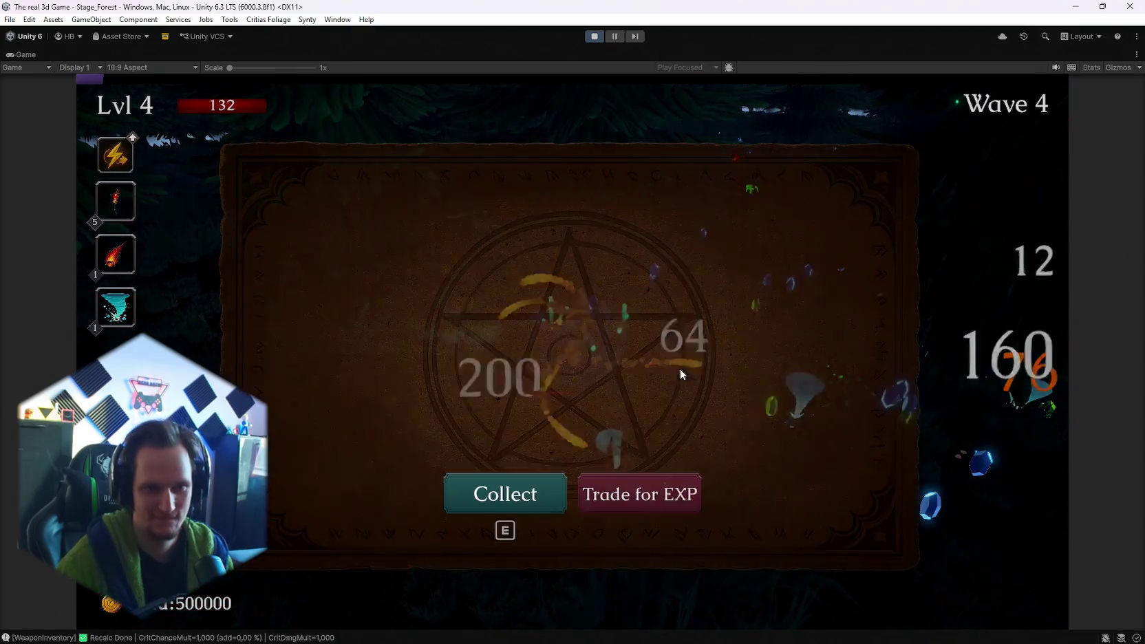
key("e")
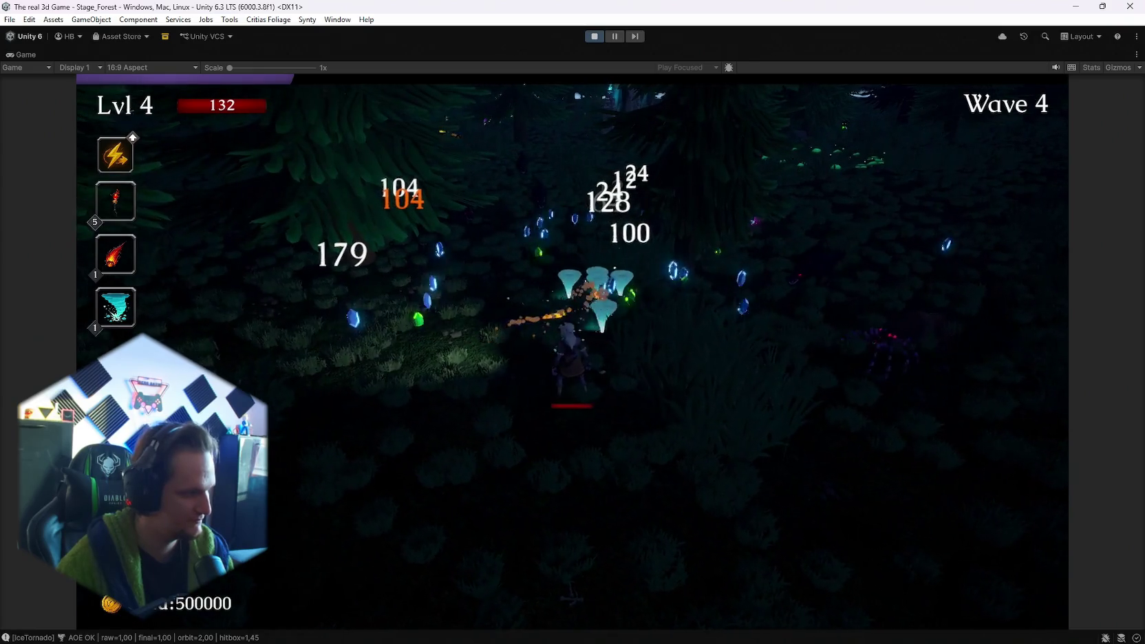
key("Escape")
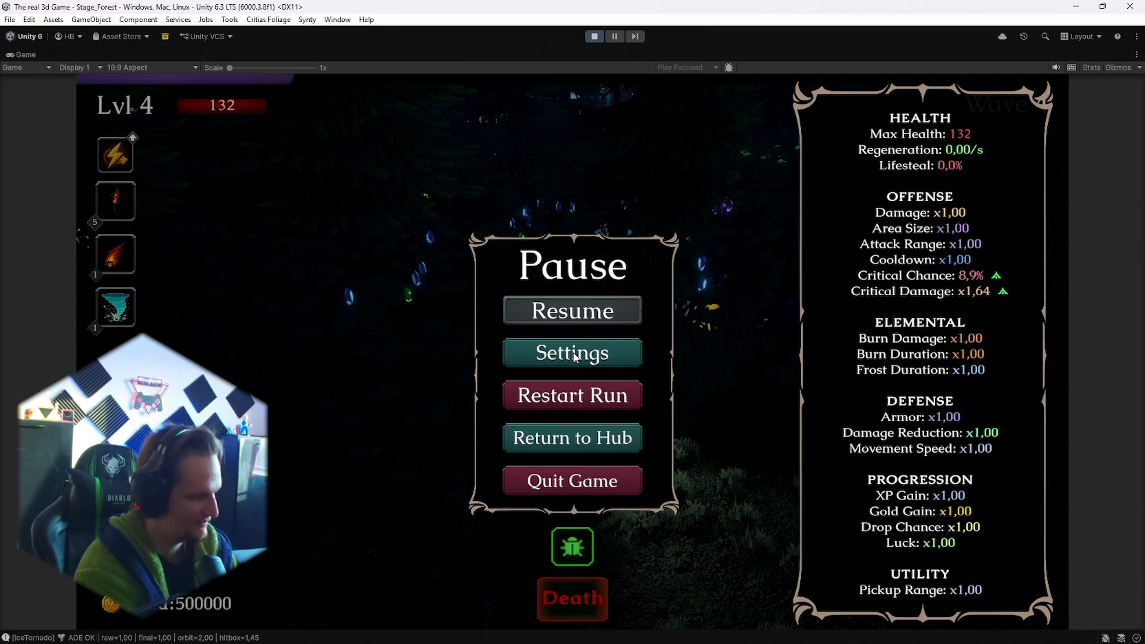
key("Escape")
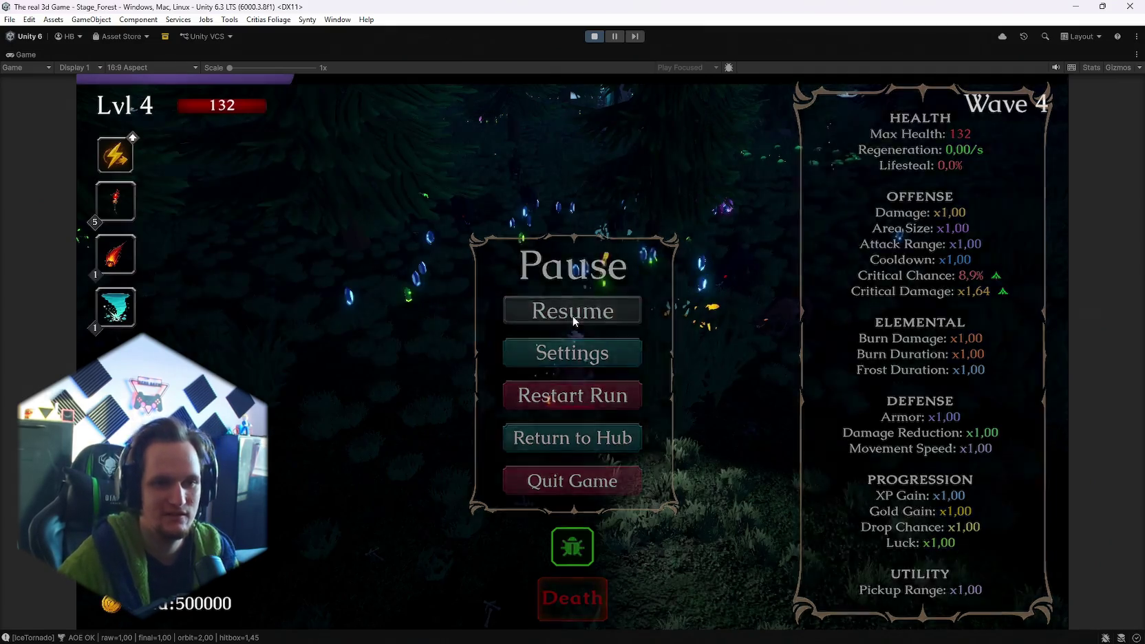
- Steer the character with WASD through the enemies into wave 5 and the mushroom ring
key("w")
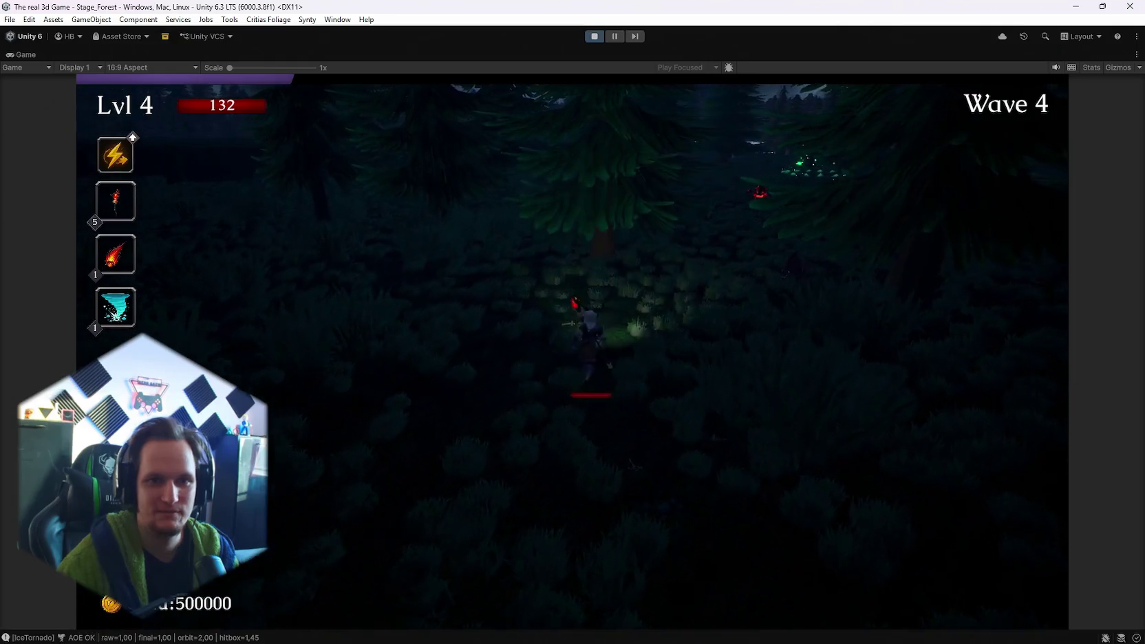
key("d")
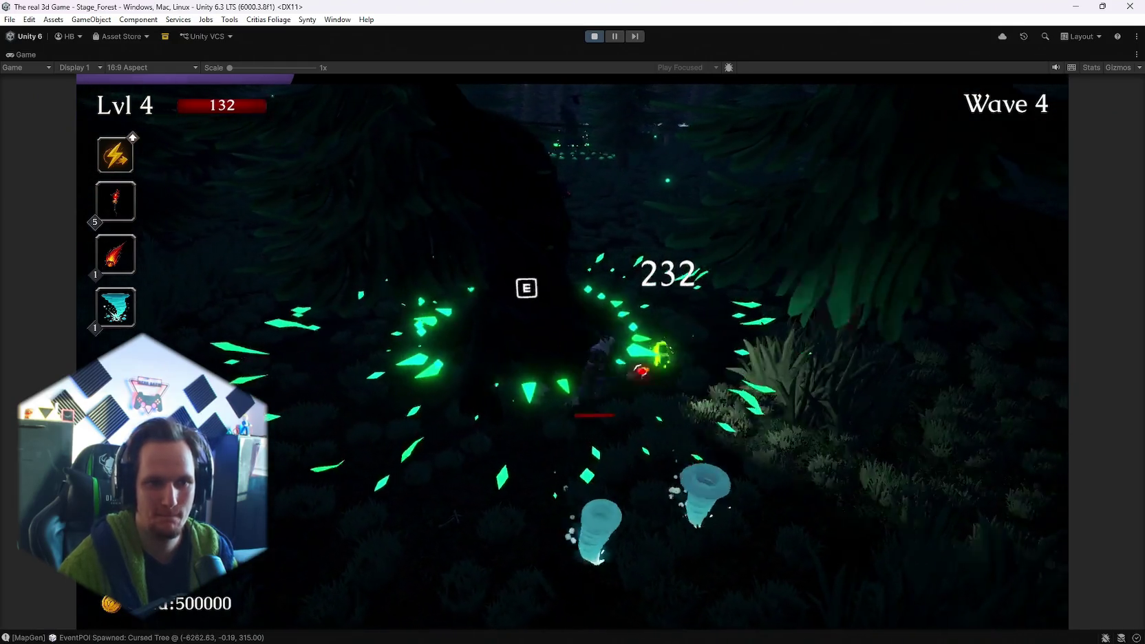
key("d")
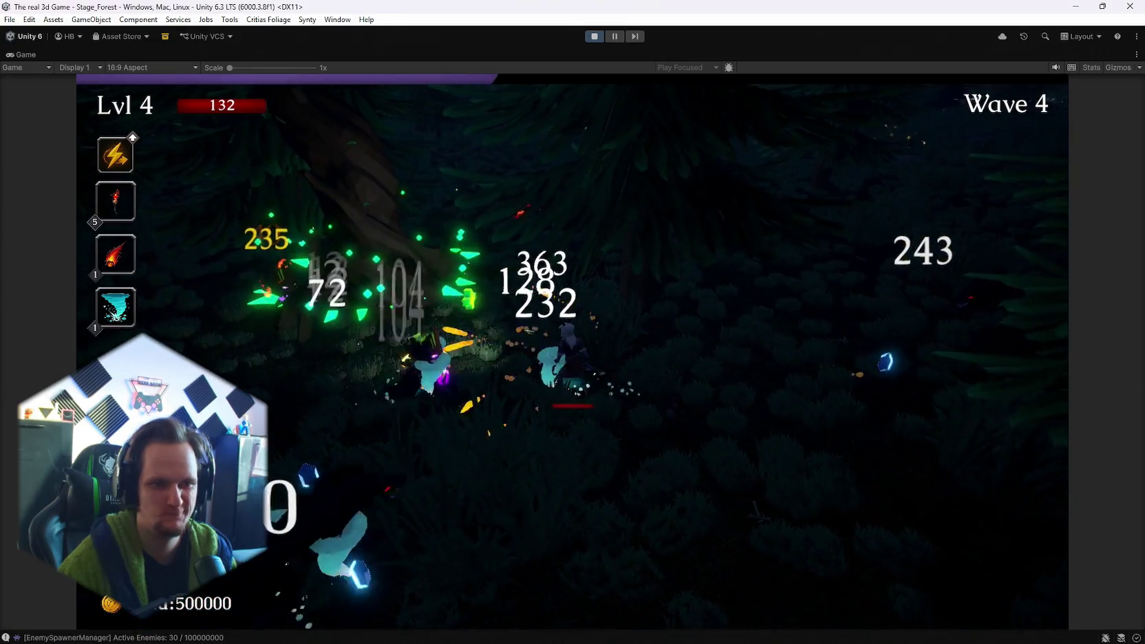
key("d")
key("d")
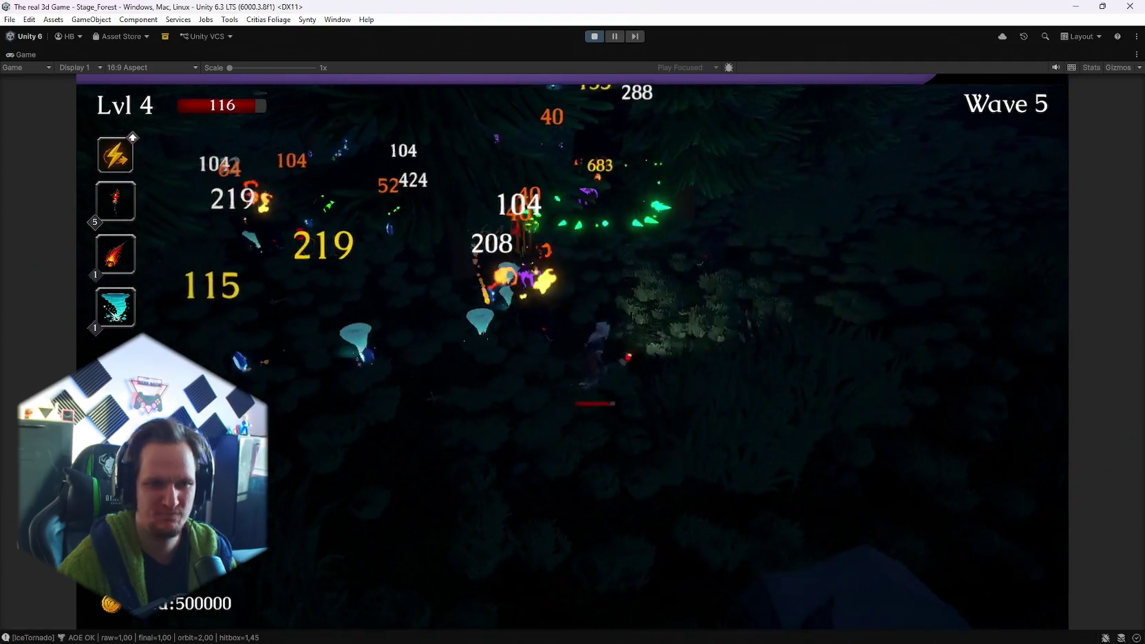
key("d")
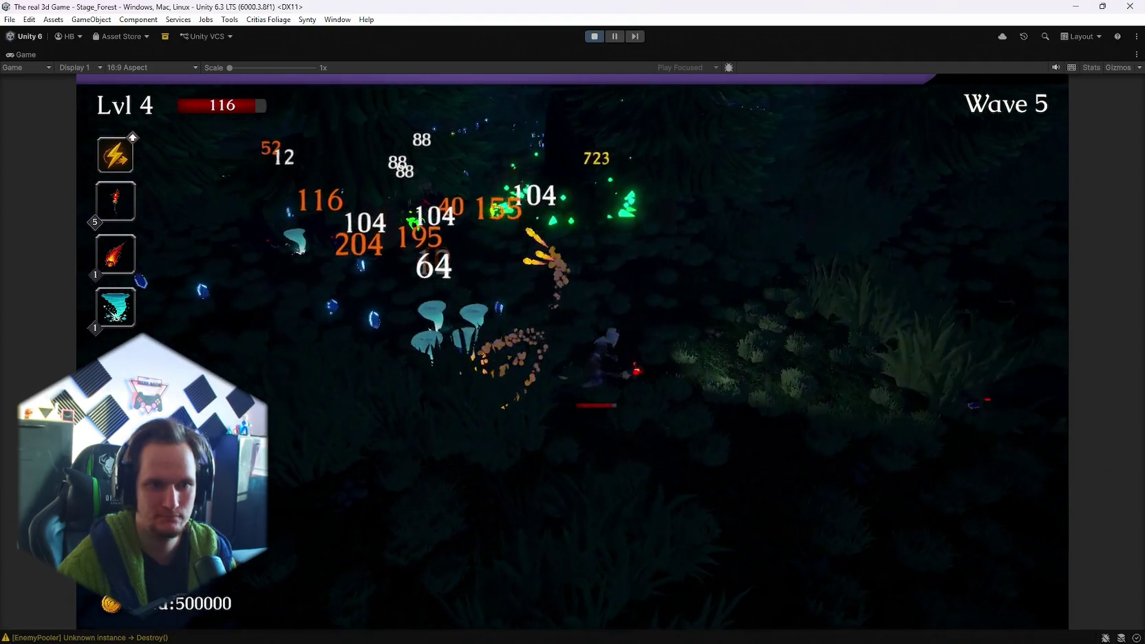
key("d")
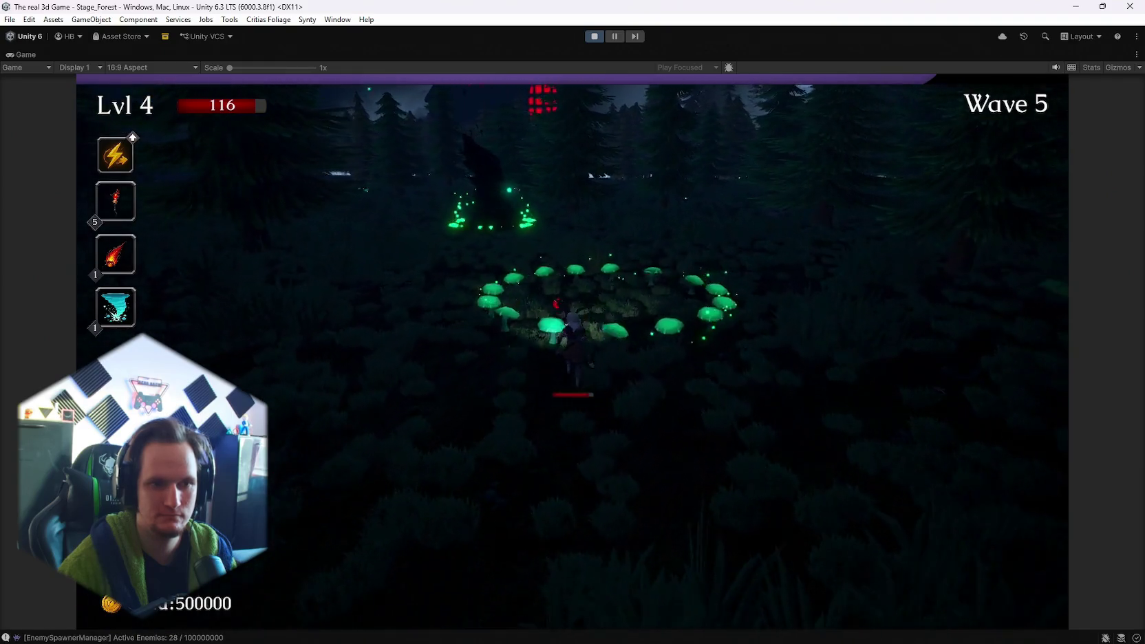
key("d")
key("w")
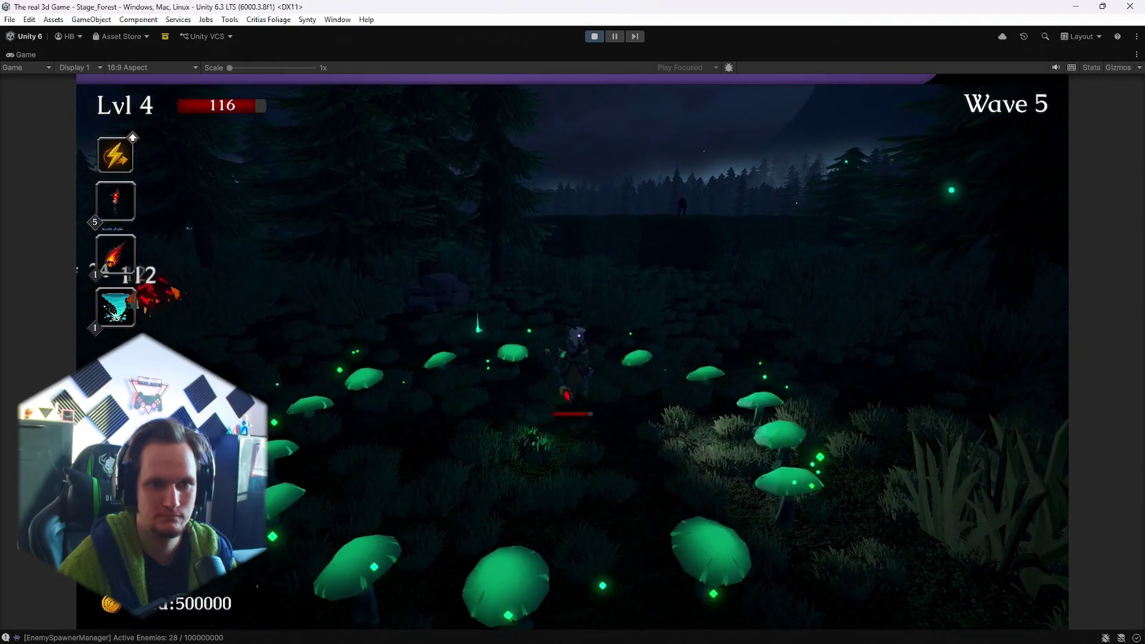
key("s")
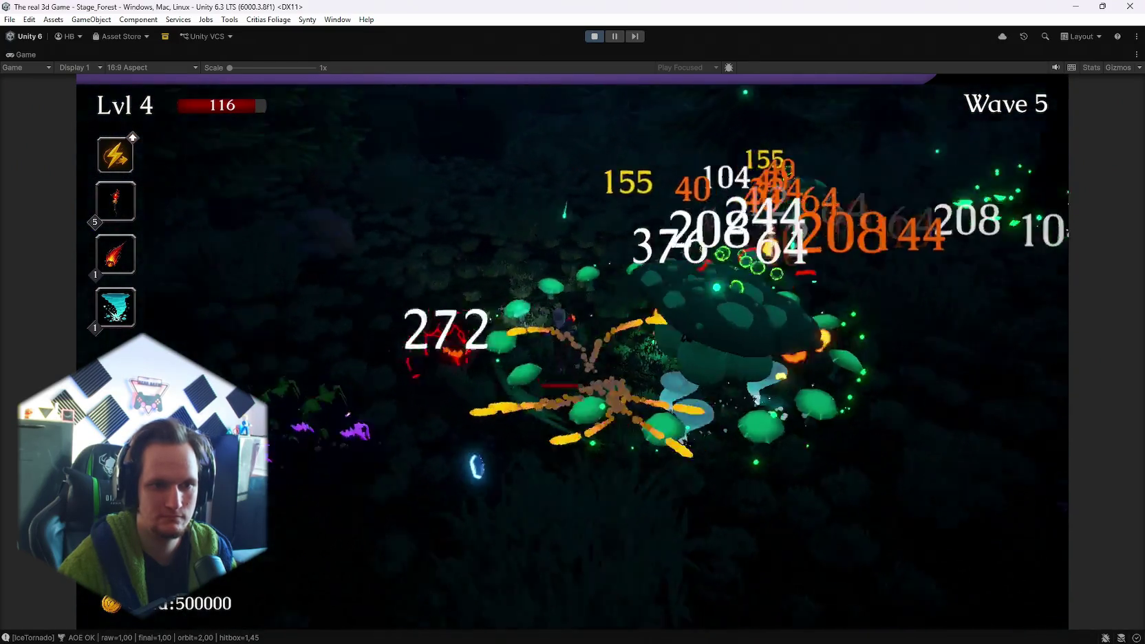
key("a")
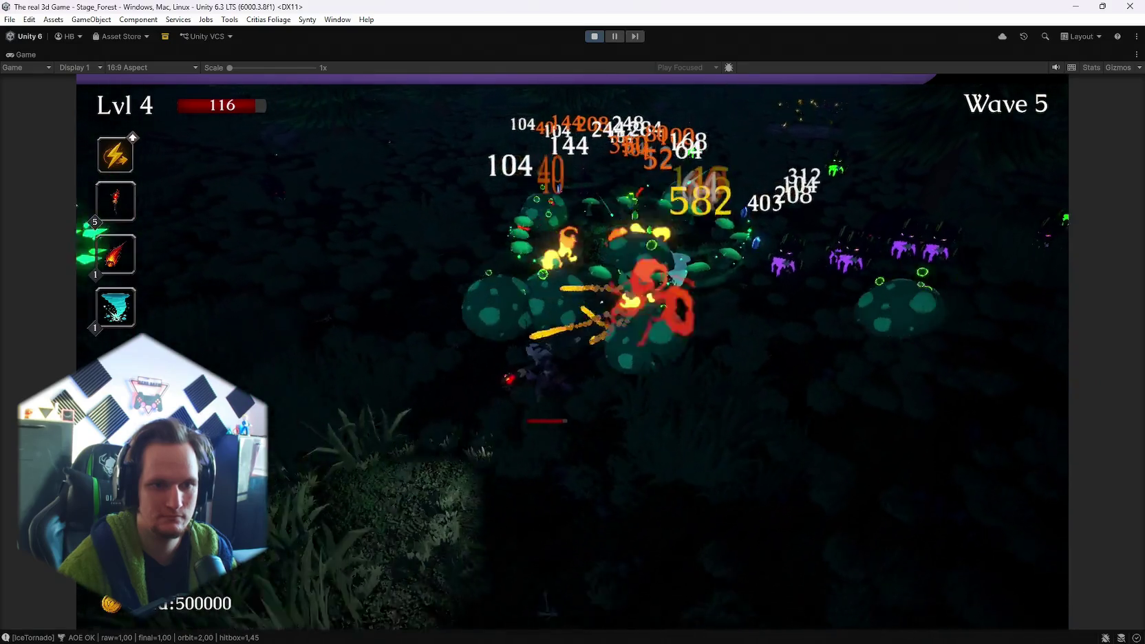
- Choose the Heart of the Vampire level-up card, pause, and restore the full editor layout
left_click(561, 365)
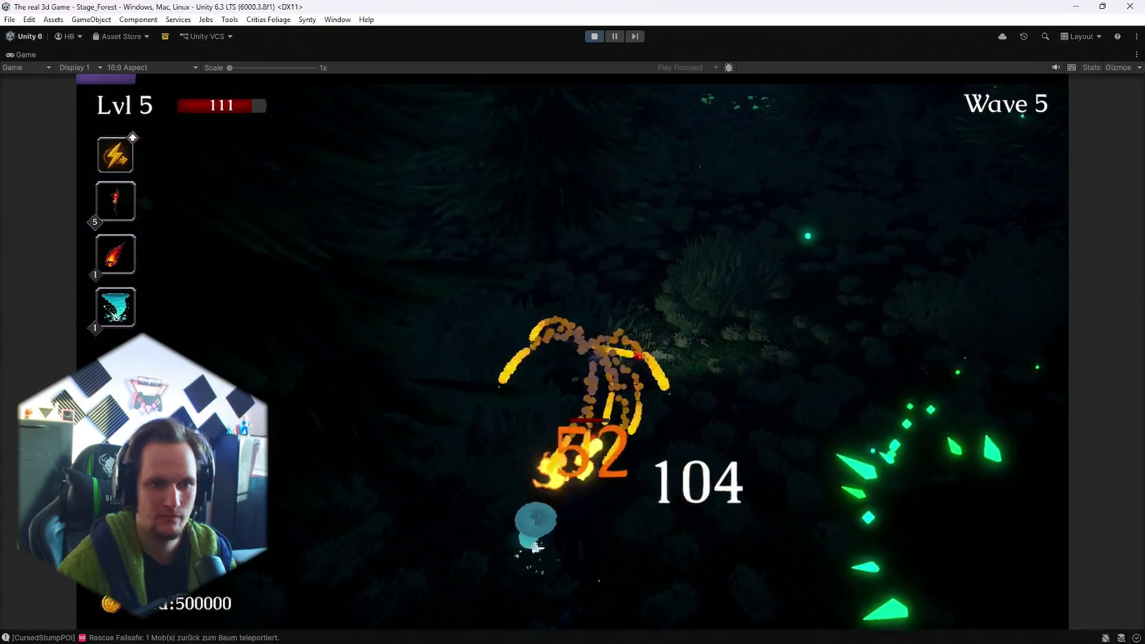
key("Escape")
double_click(15, 54)
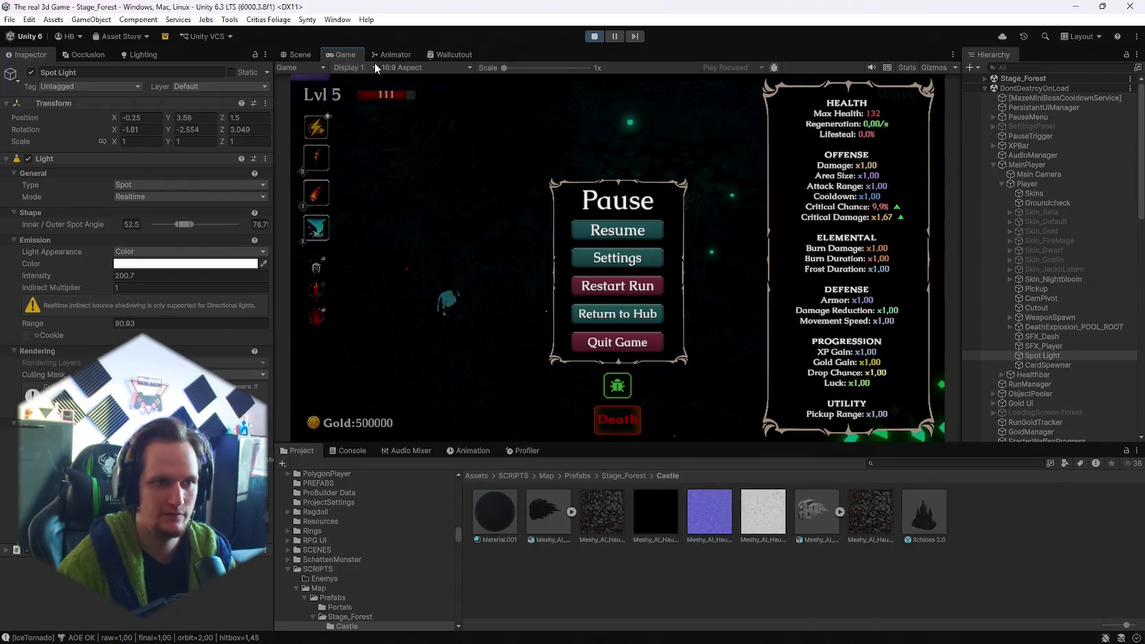
- In the Scene view, raise the Spot Light to Y 27.05 and tilt it to 83.782, 148.288, 150.601
left_click(300, 54)
key("f")
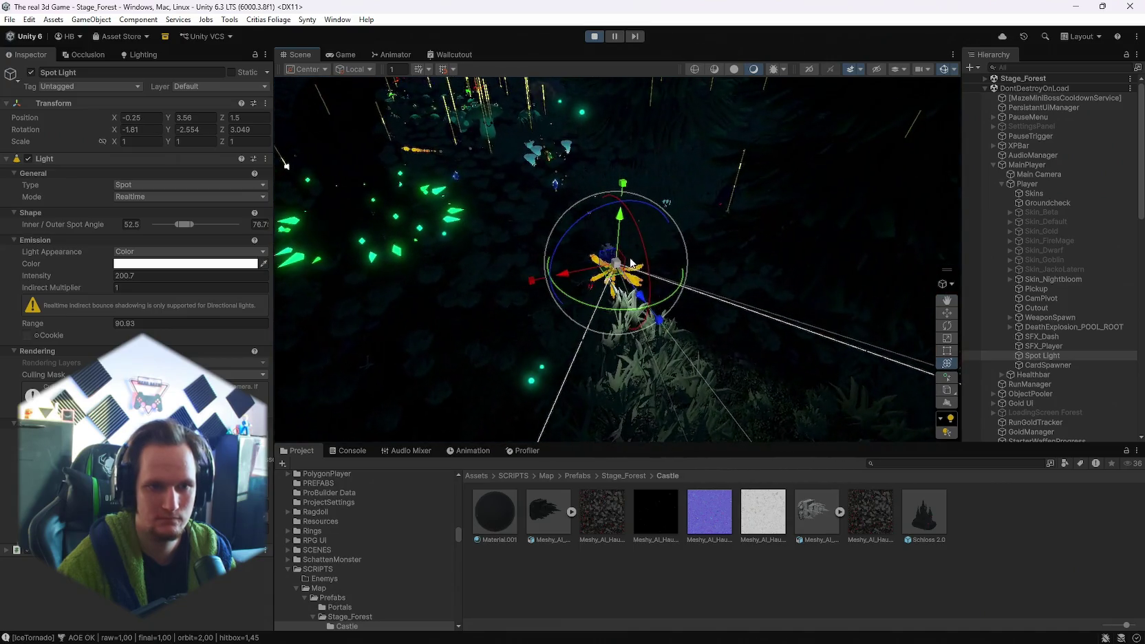
left_click_drag(619, 237, 645, 49)
mouse_move(669, 88)
left_mouse_down()
mouse_move(673, 300)
mouse_move(661, 373)
mouse_move(697, 314)
mouse_move(638, 254)
mouse_move(629, 87)
left_mouse_up()
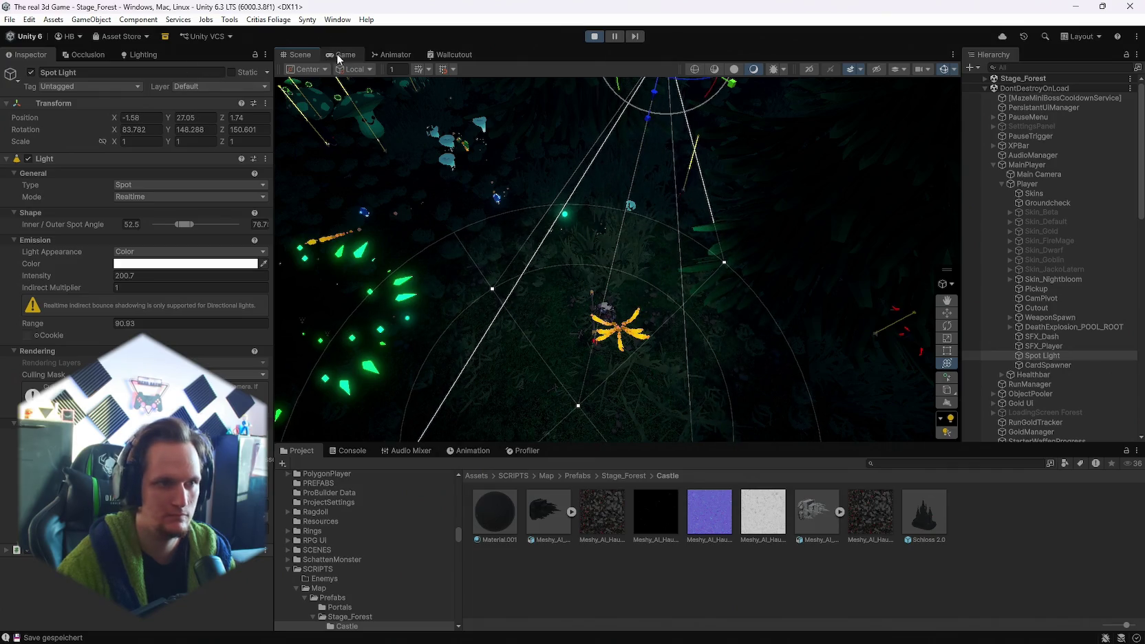
- Back in the Game view, resume the run briefly, then pause and maximize the Game view
left_click(340, 55)
left_click(620, 230)
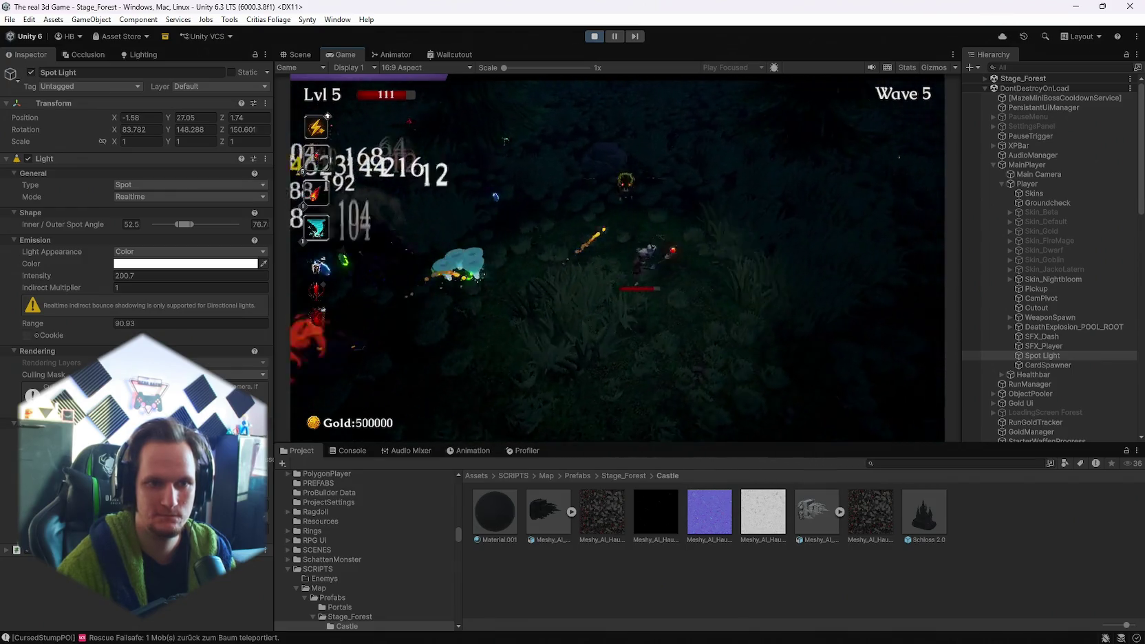
key("Escape")
double_click(337, 55)
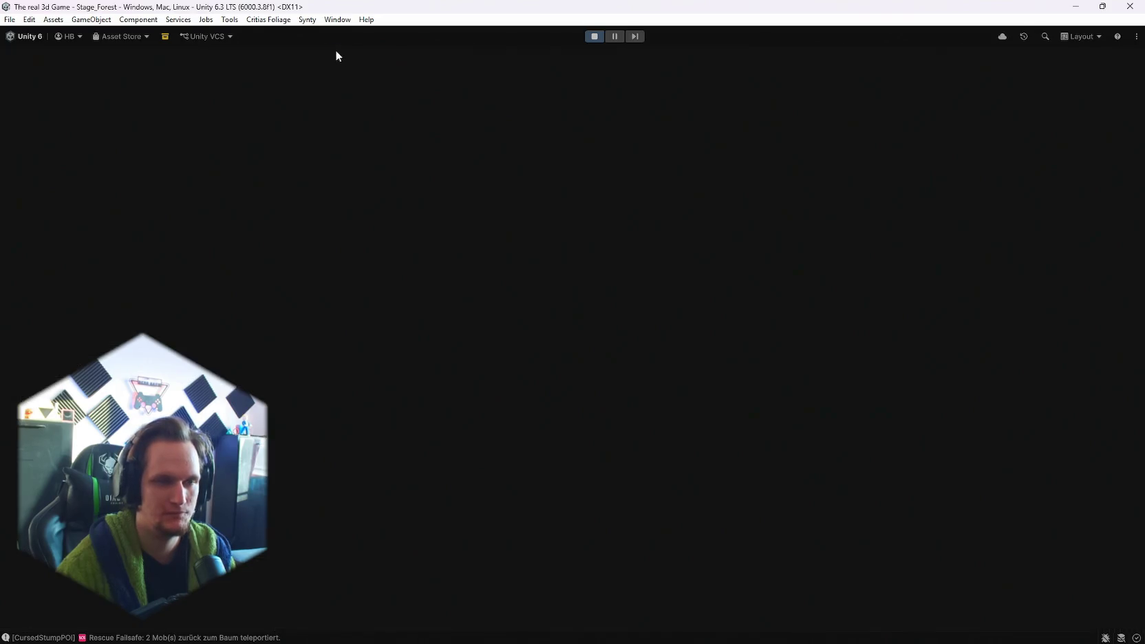
- Resume the run in the maximized view, play into wave 6, and pause
left_click(599, 315)
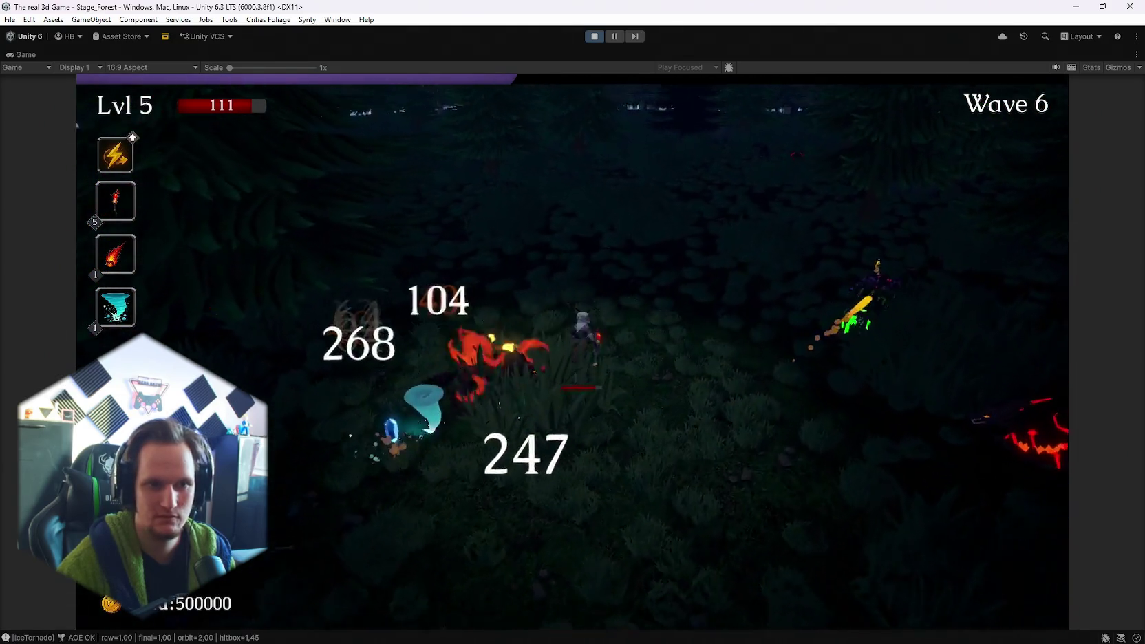
key("Escape")
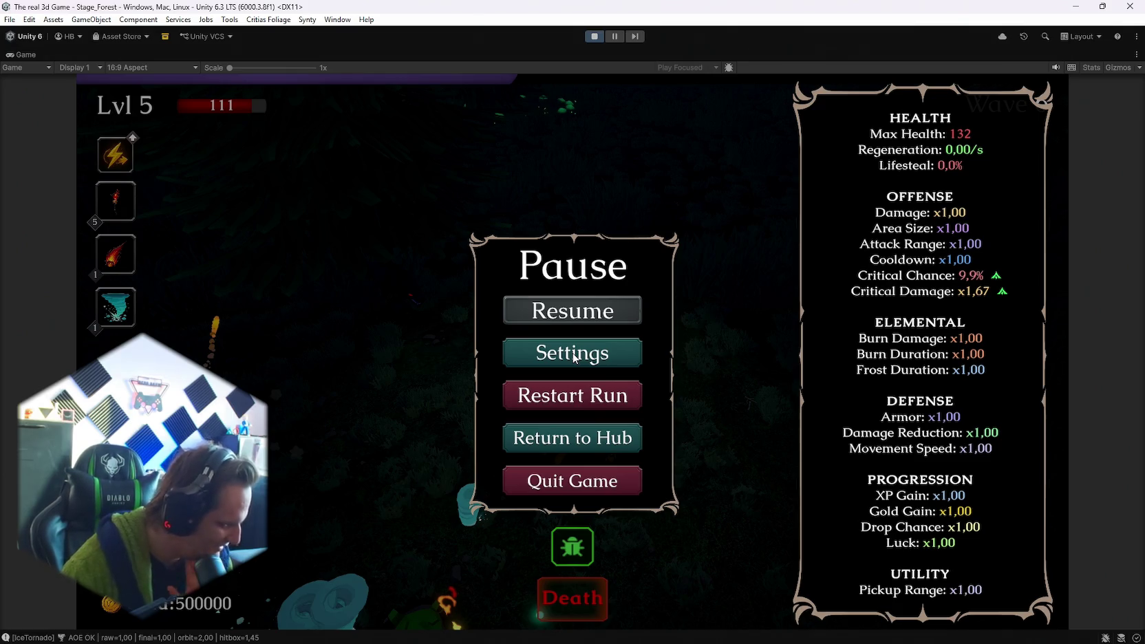
- Resume the forest run from the pause menu and keep playing until wave 7
left_click(567, 315)
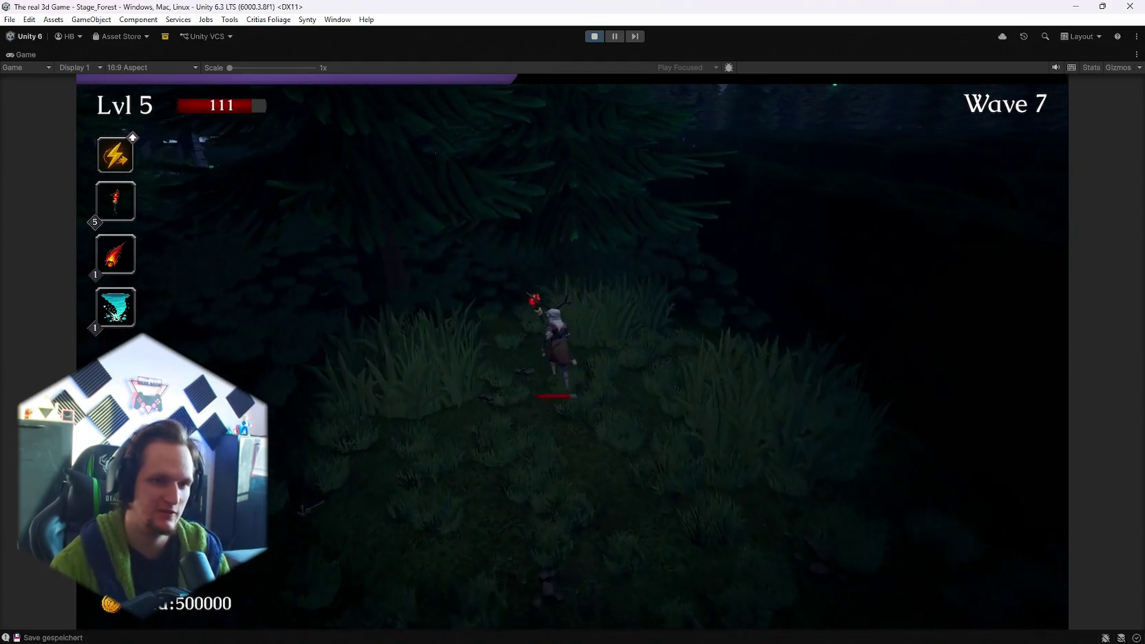
- Steer the character with WASD through the forest, past enemies and up the rocky canyon path
key("w")
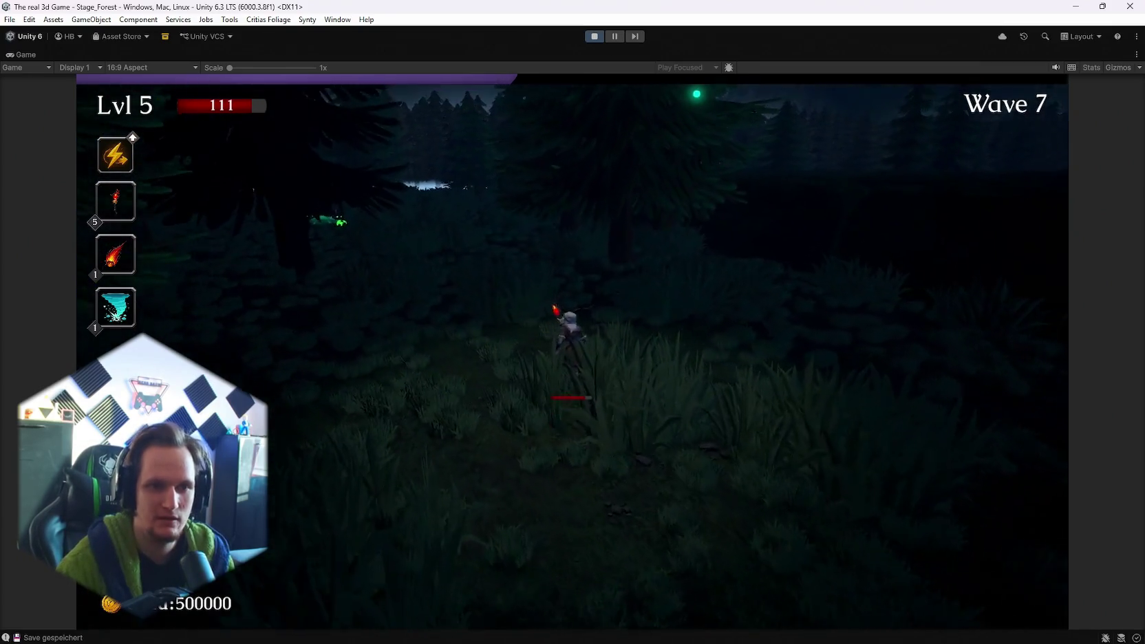
key("w")
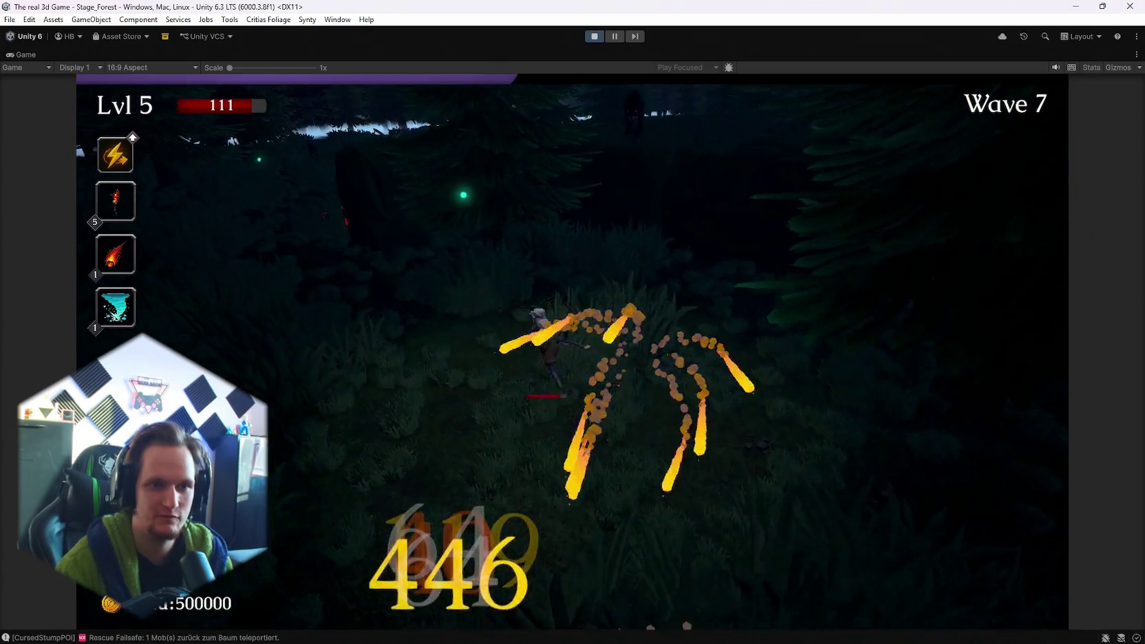
key("w")
key("w")
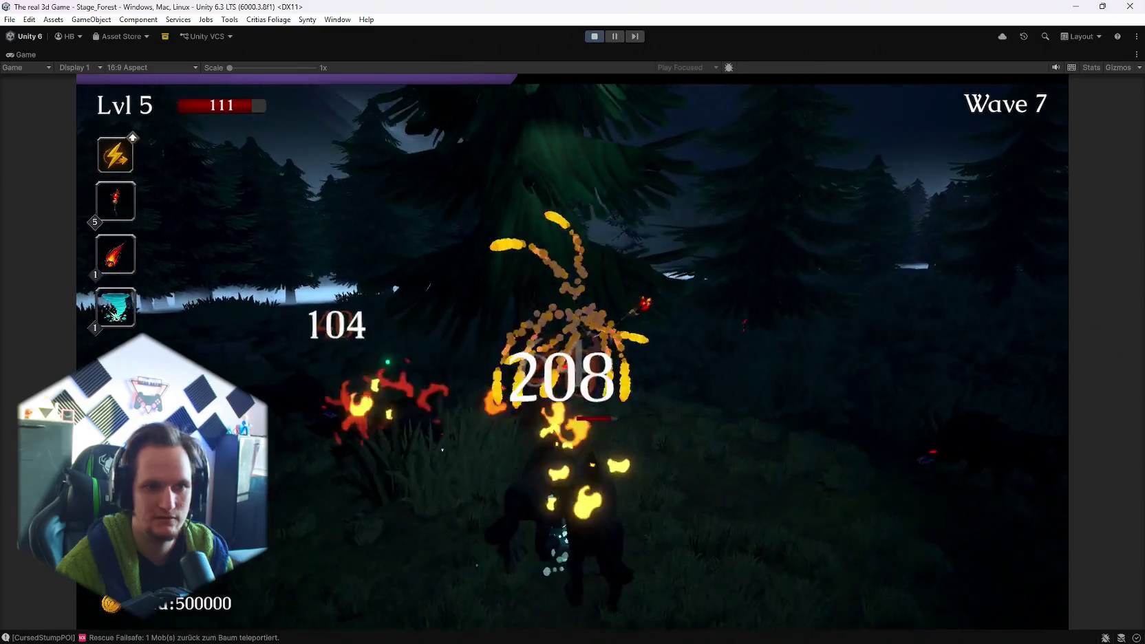
key("w")
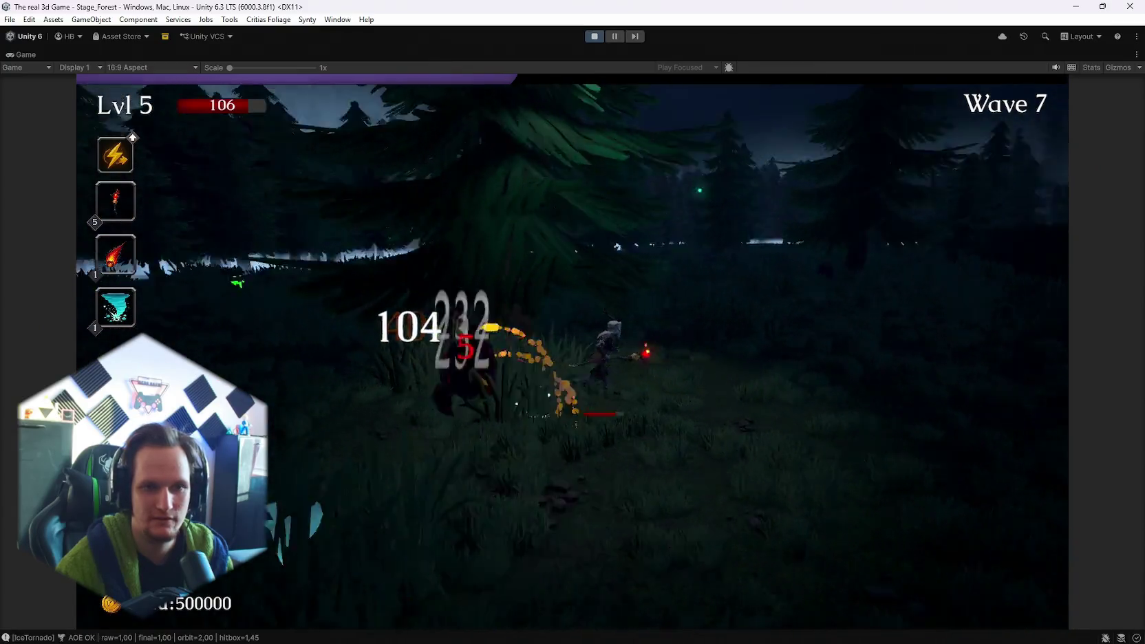
key("w")
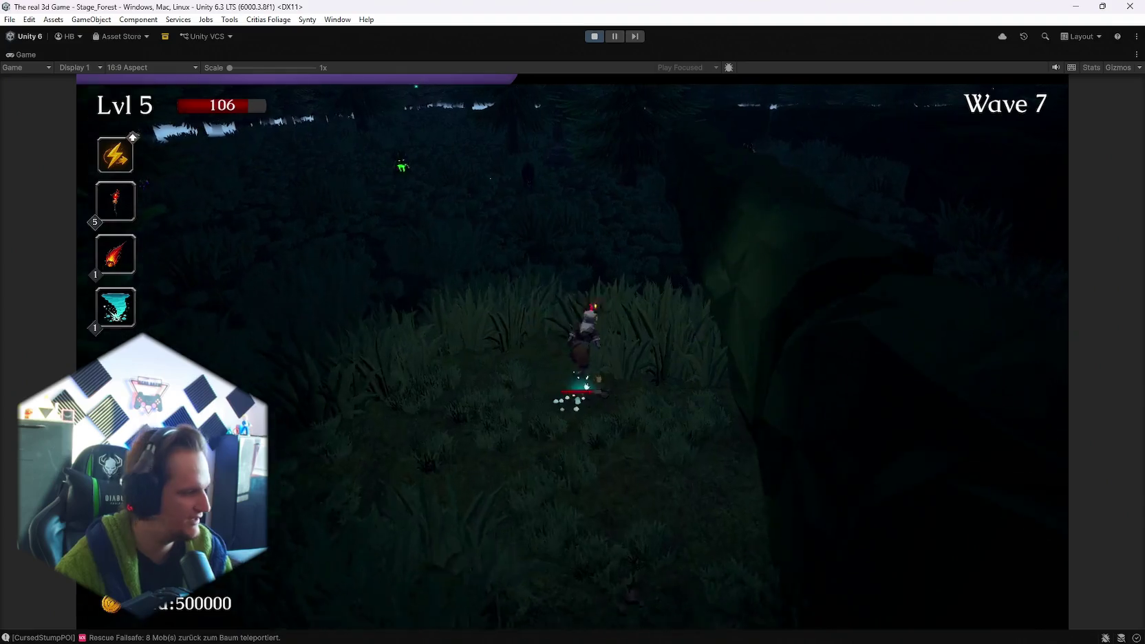
key("w")
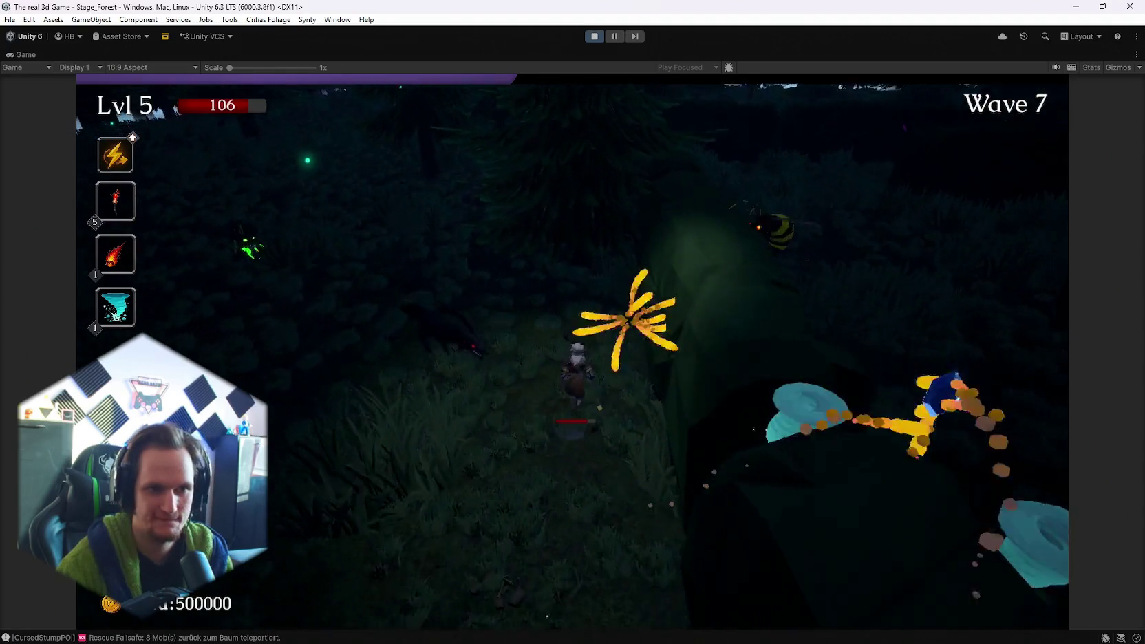
key("a")
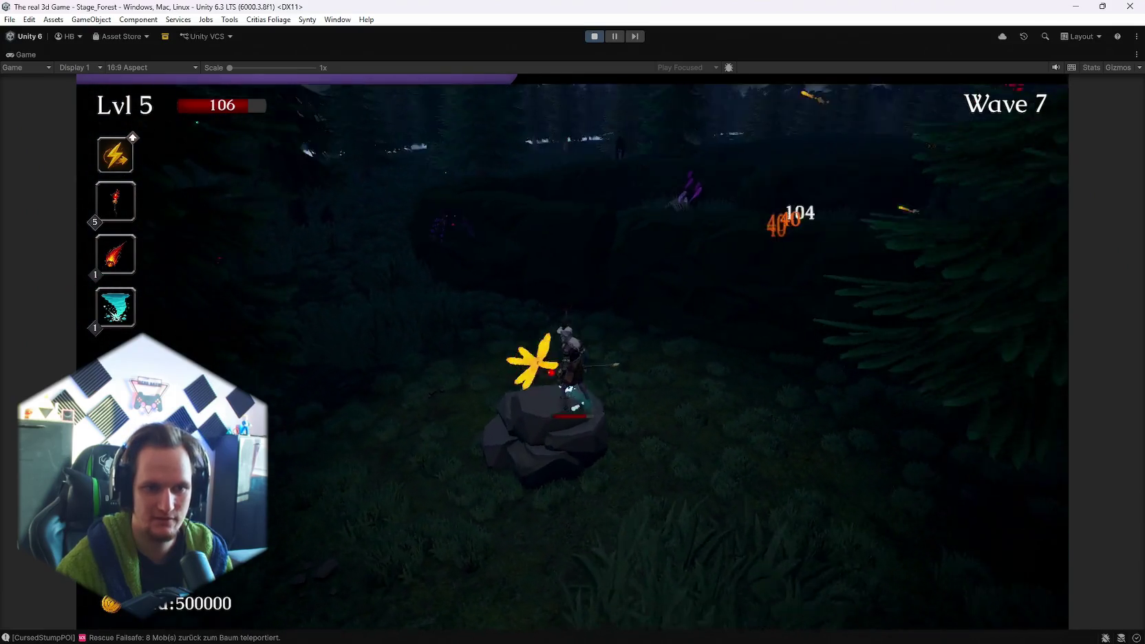
key("w")
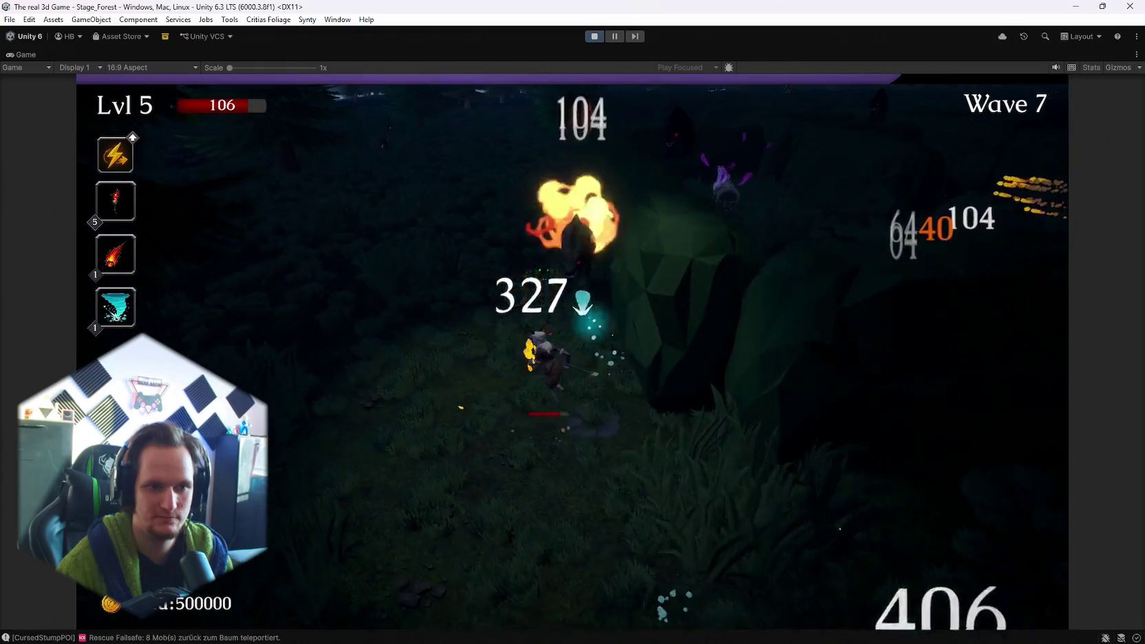
key("w")
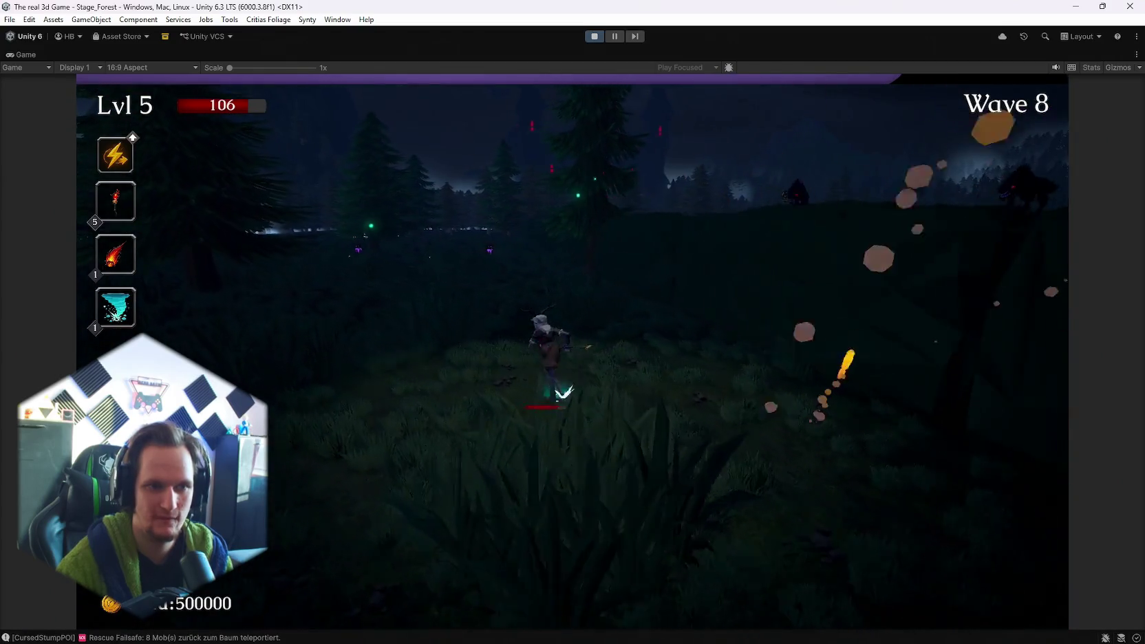
key("w")
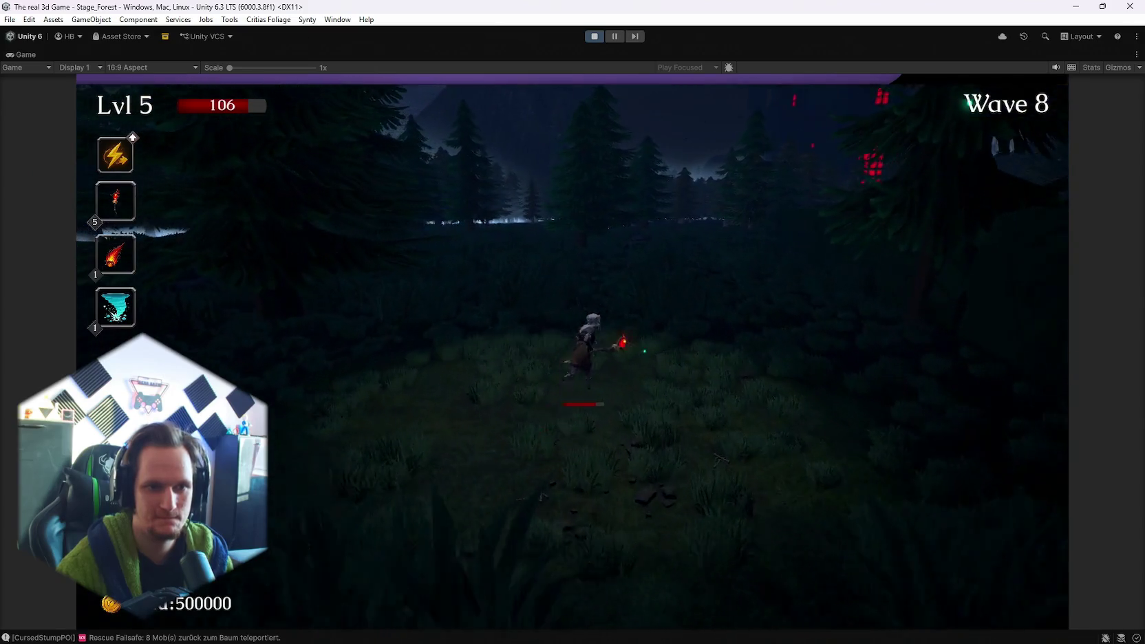
key("w")
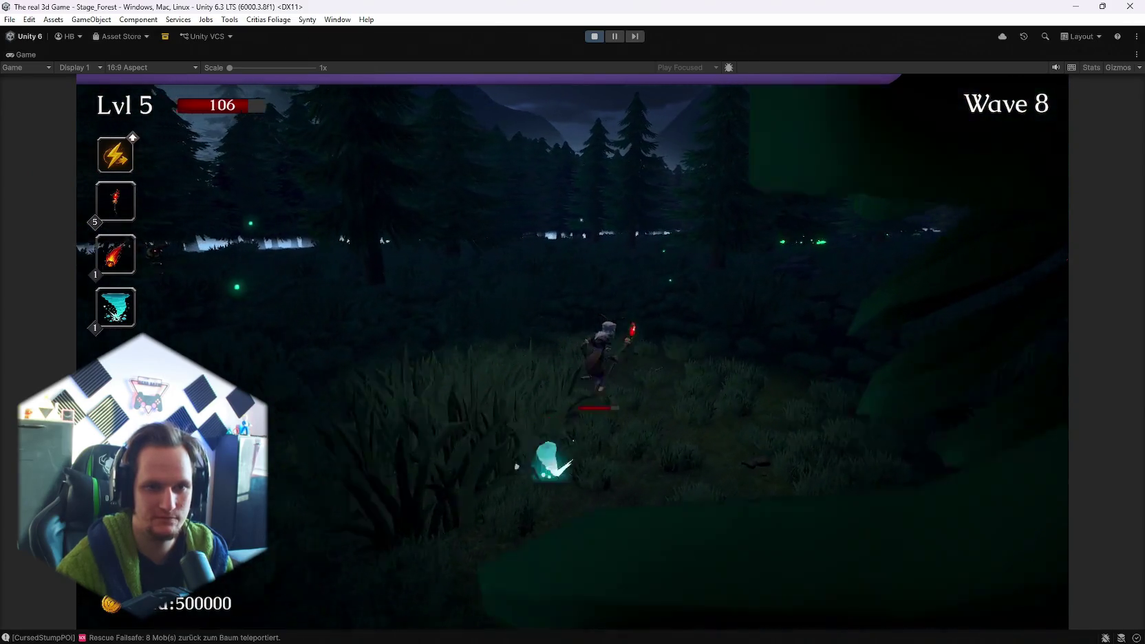
key("w")
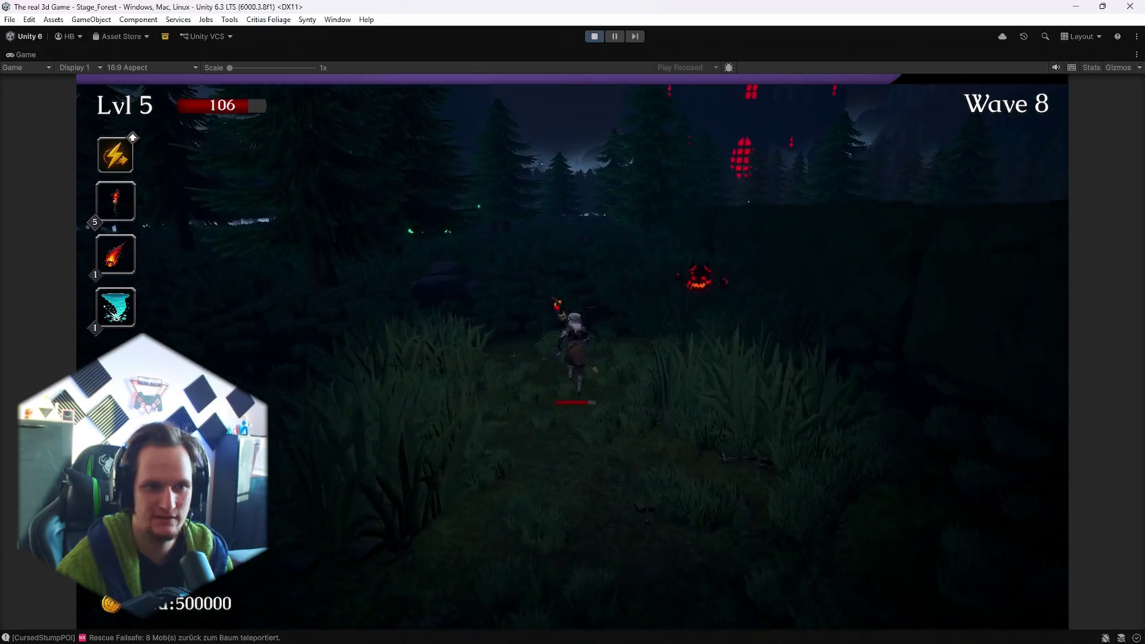
key("w")
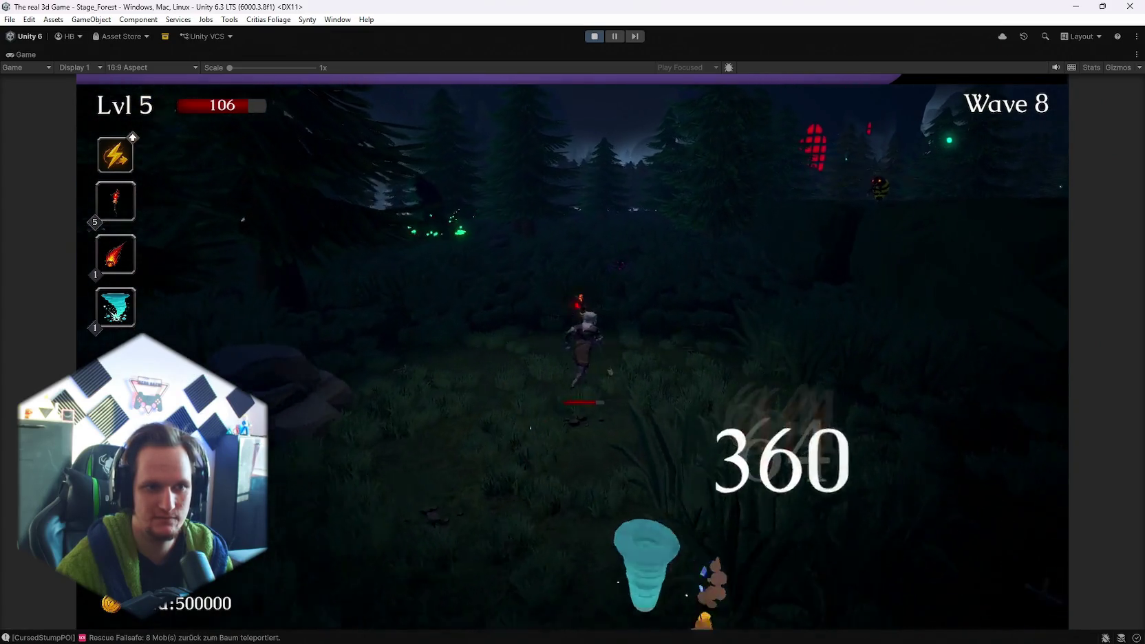
key("w")
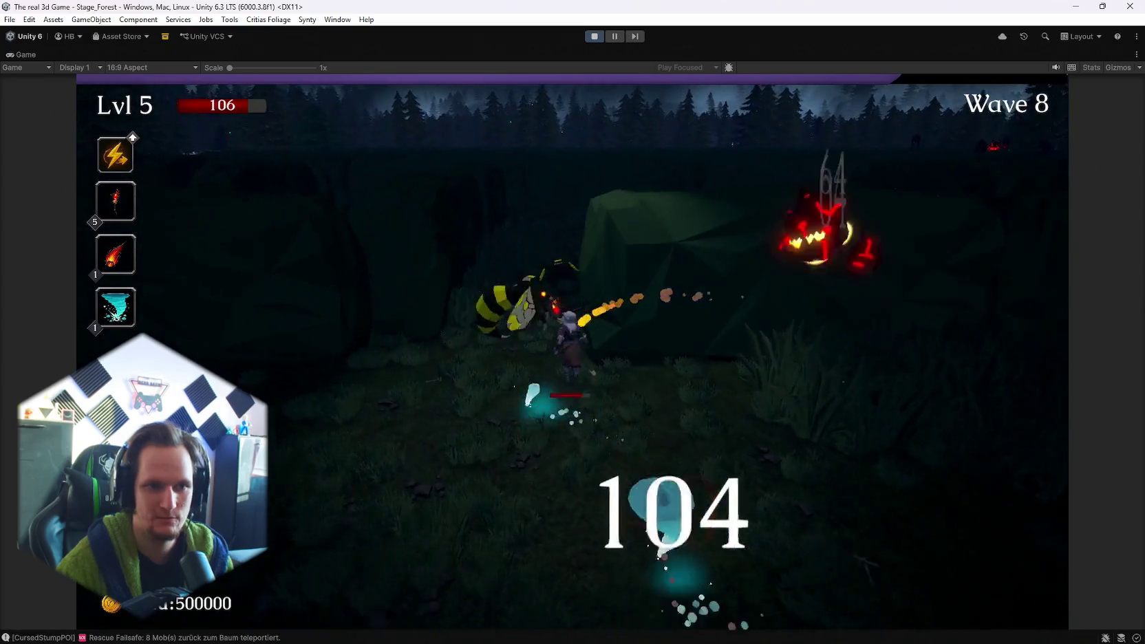
key("w")
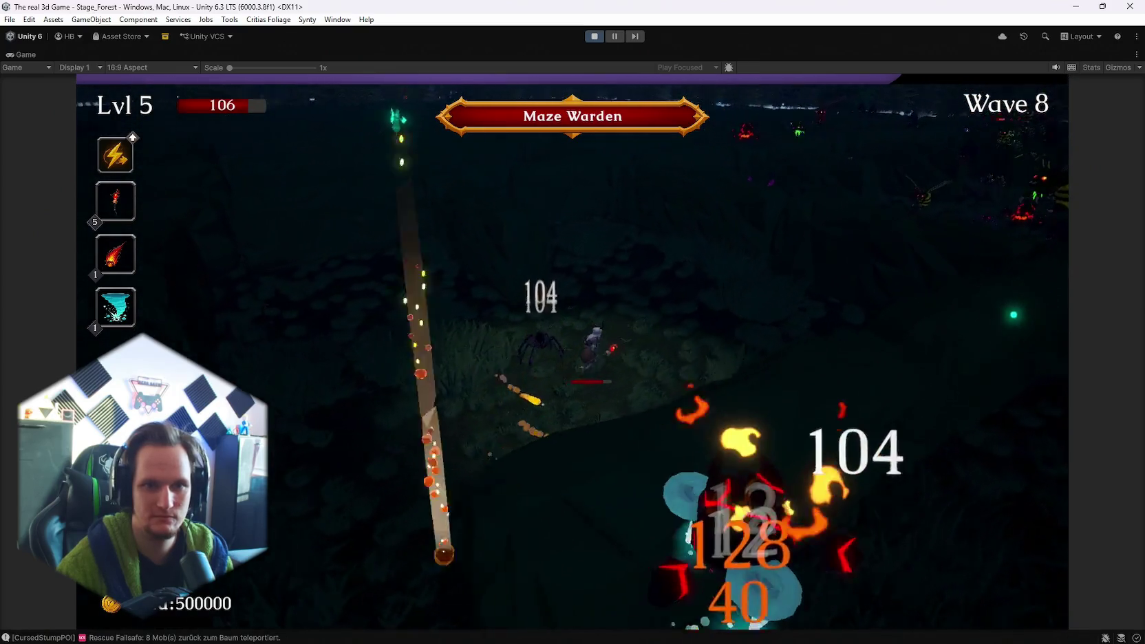
key("w")
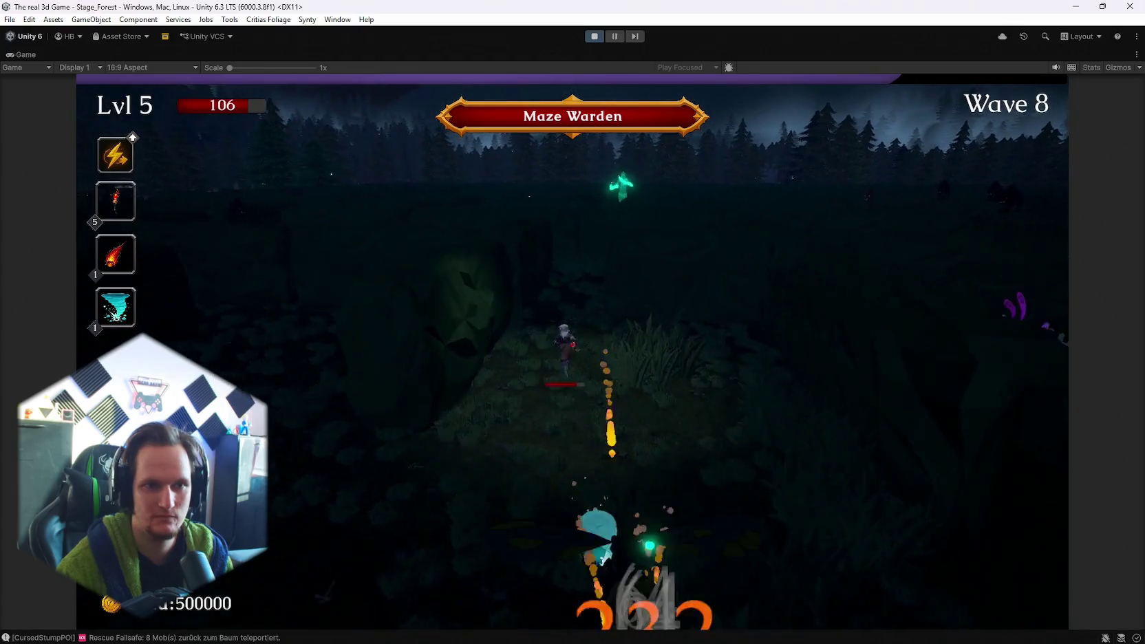
key("w")
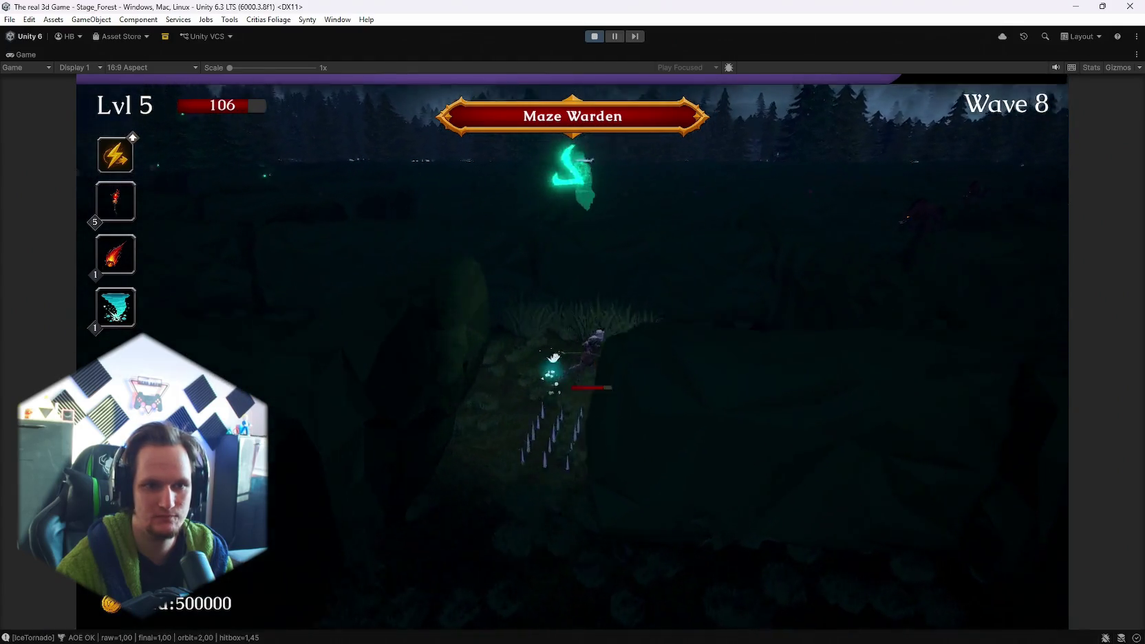
key("w")
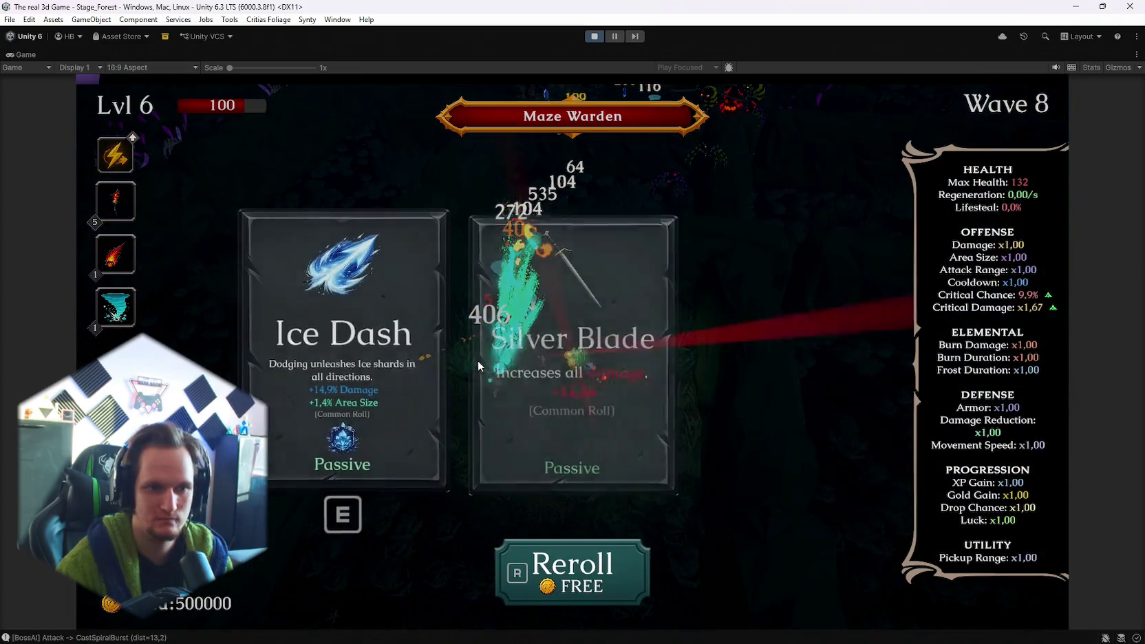
- Choose the Silver Blade upgrade, collect the Spectral Ice reward, then pause and resume
left_click(623, 396)
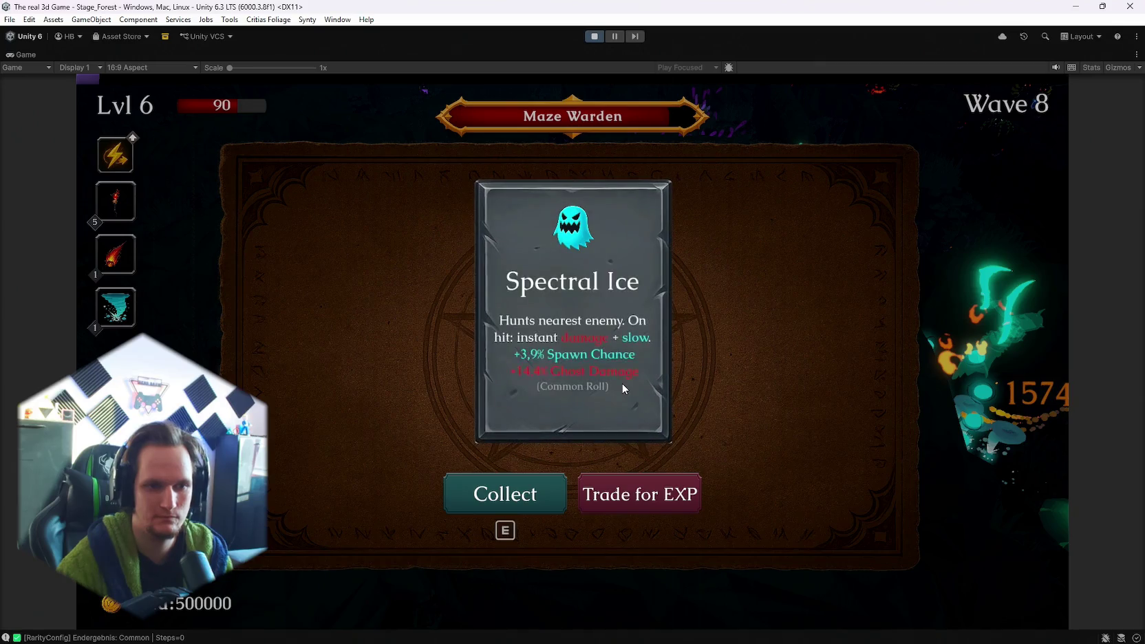
left_click(622, 383)
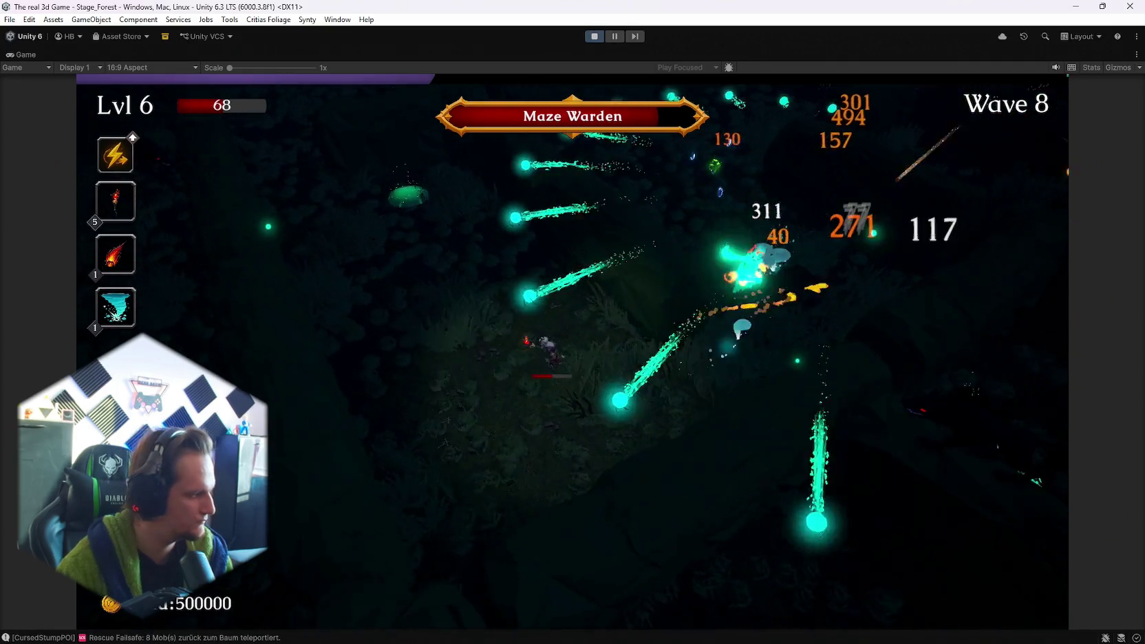
key("Escape")
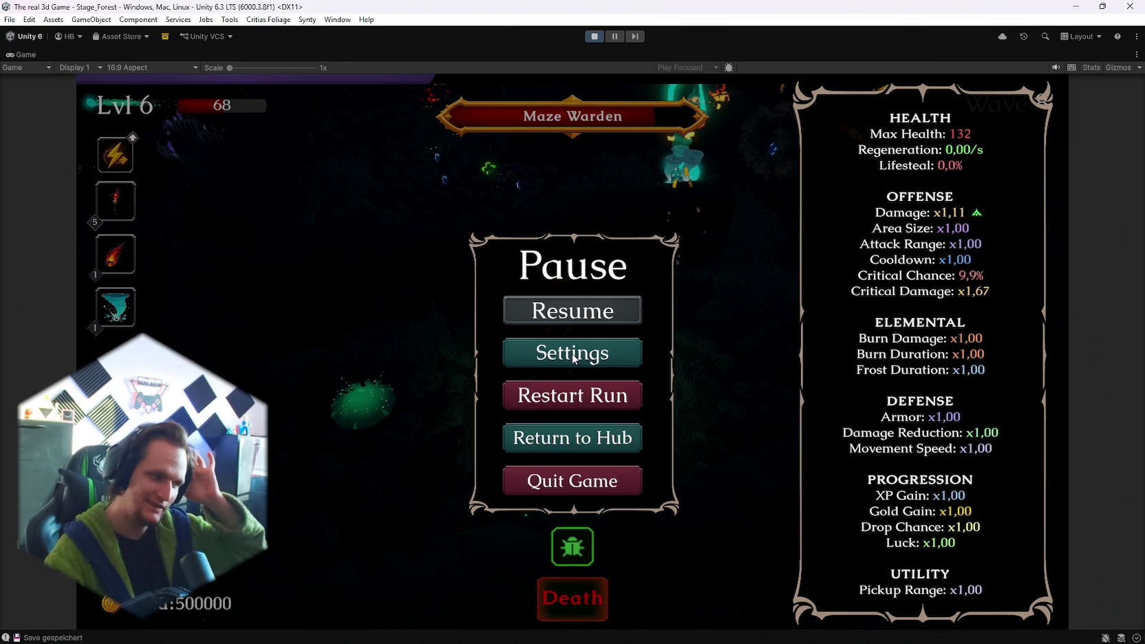
left_click(566, 313)
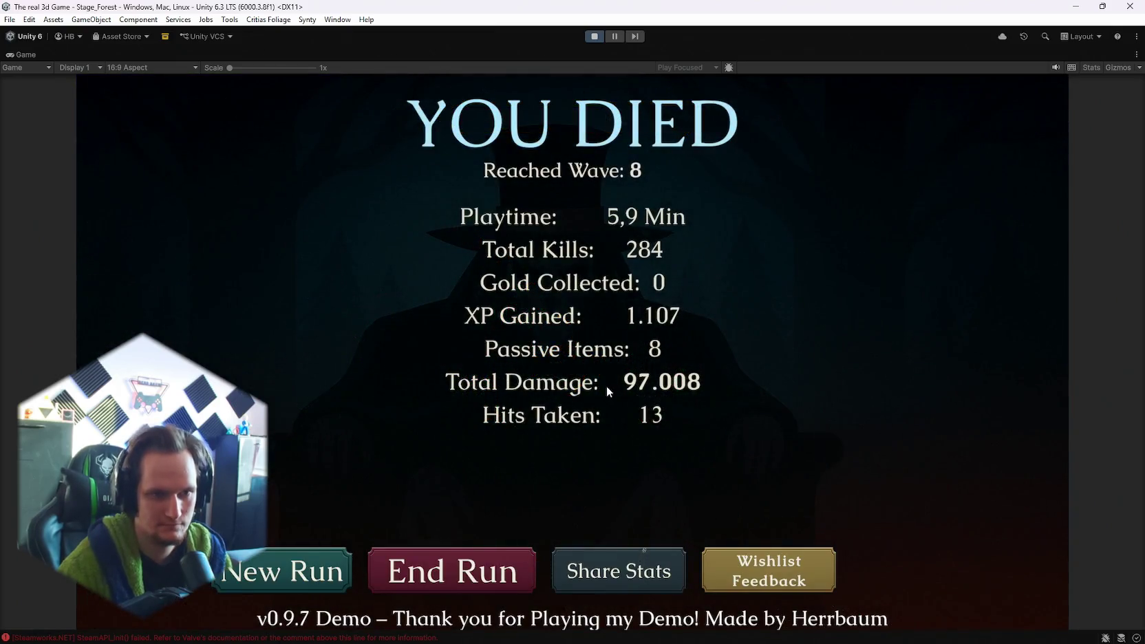
- Start a New Run from the YOU DIED screen, beginning again at level 1, wave 1
left_click(304, 578)
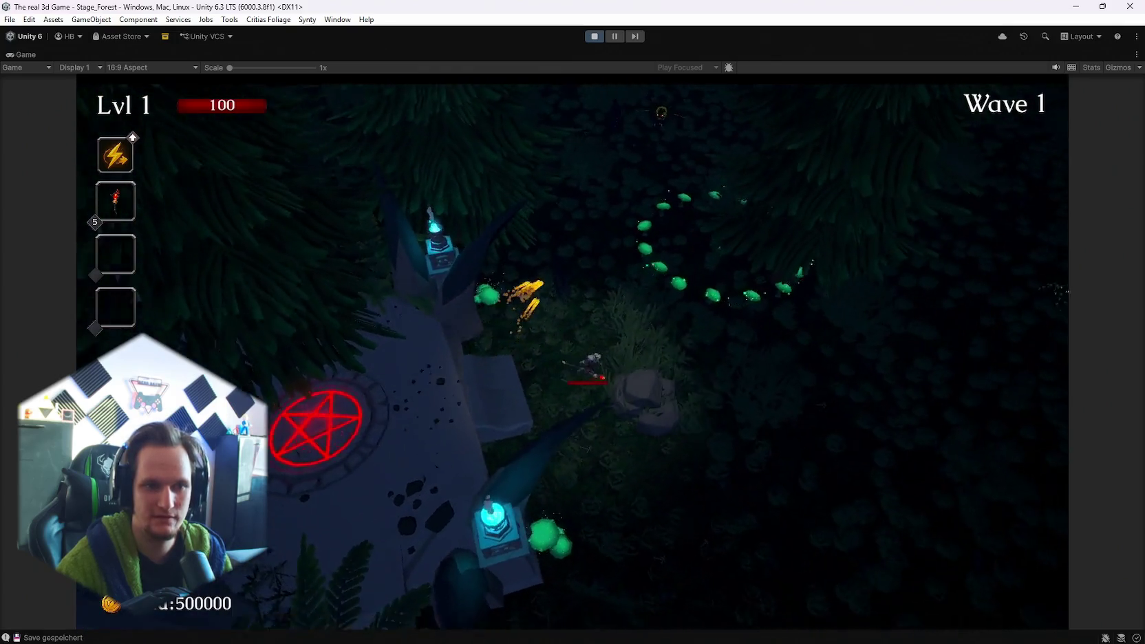
- Restore the editor layout, limit the Spot Light's Culling Mask to Terrain, and test it in play
key("Escape")
double_click(28, 55)
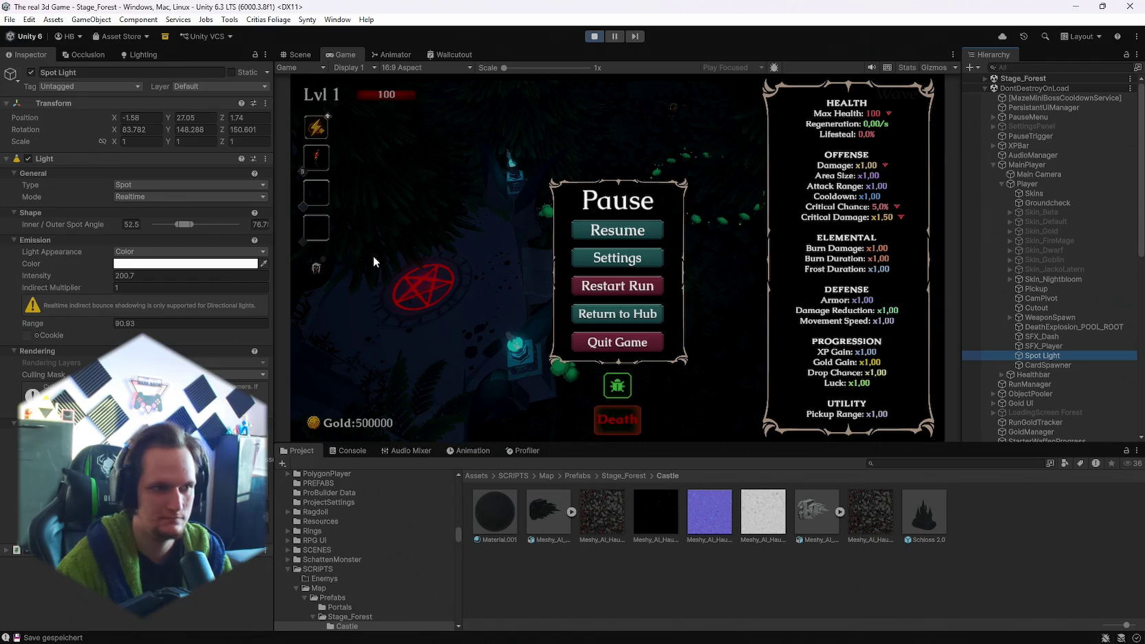
left_click(189, 375)
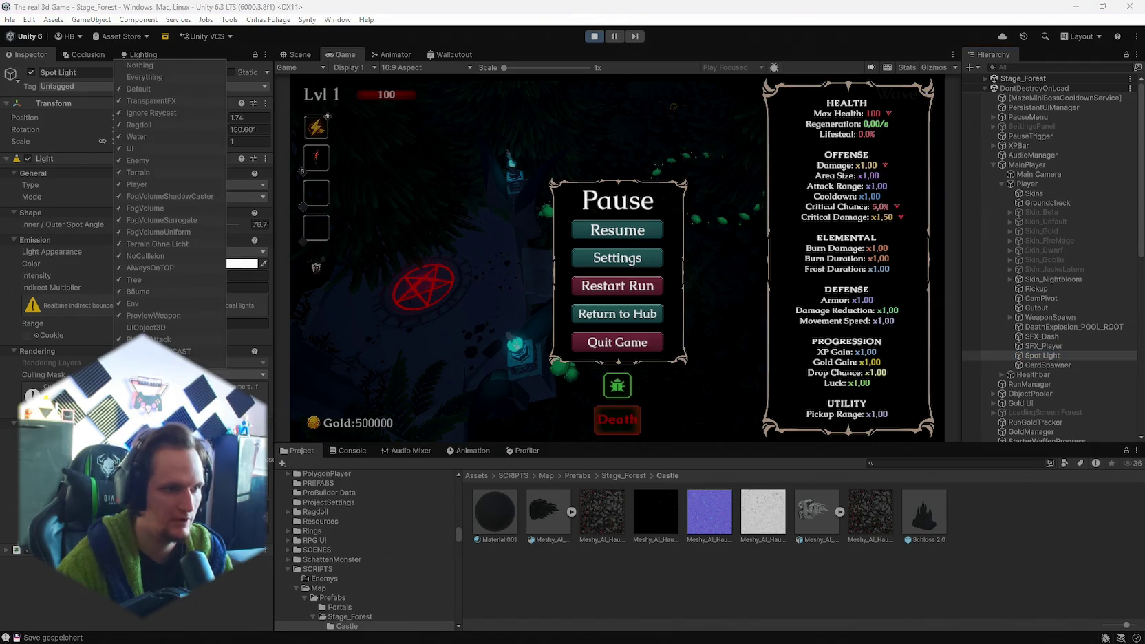
left_click(143, 64)
left_click(147, 172)
left_click(619, 229)
left_click(620, 230)
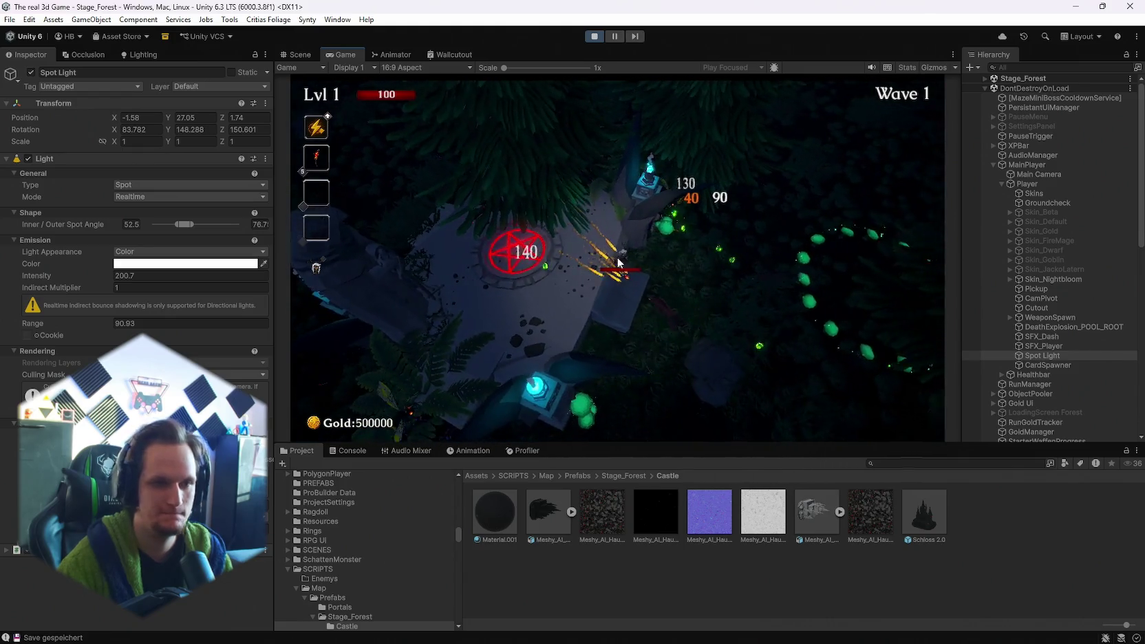
key("Escape")
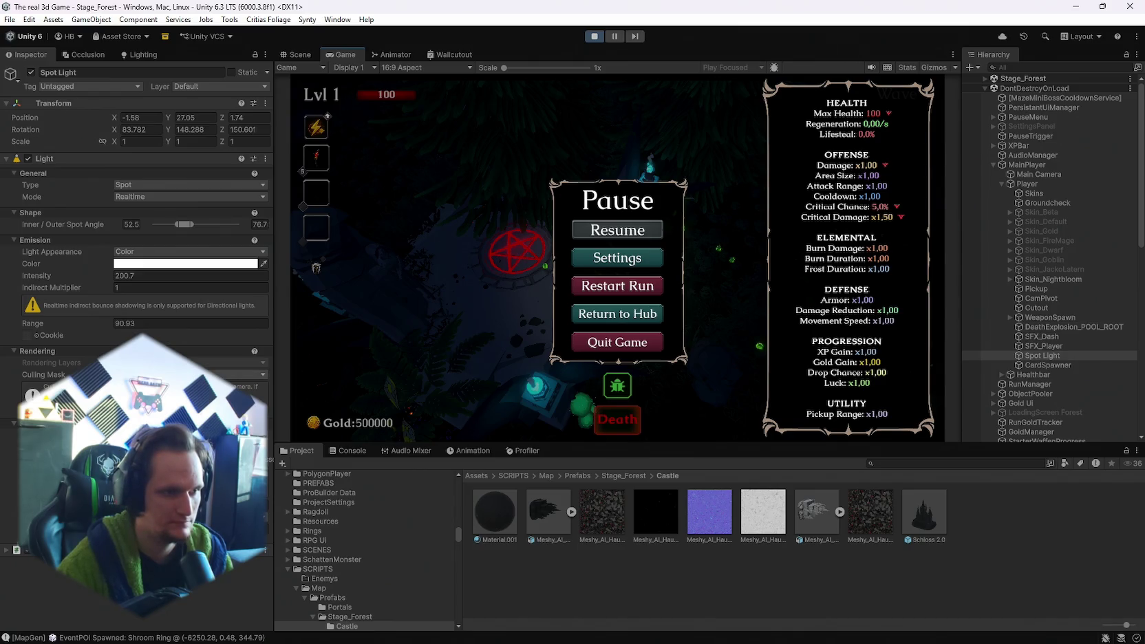
- Set the Spot Light's Culling Mask back to Everything and raise its Intensity to 239.2
left_click(185, 374)
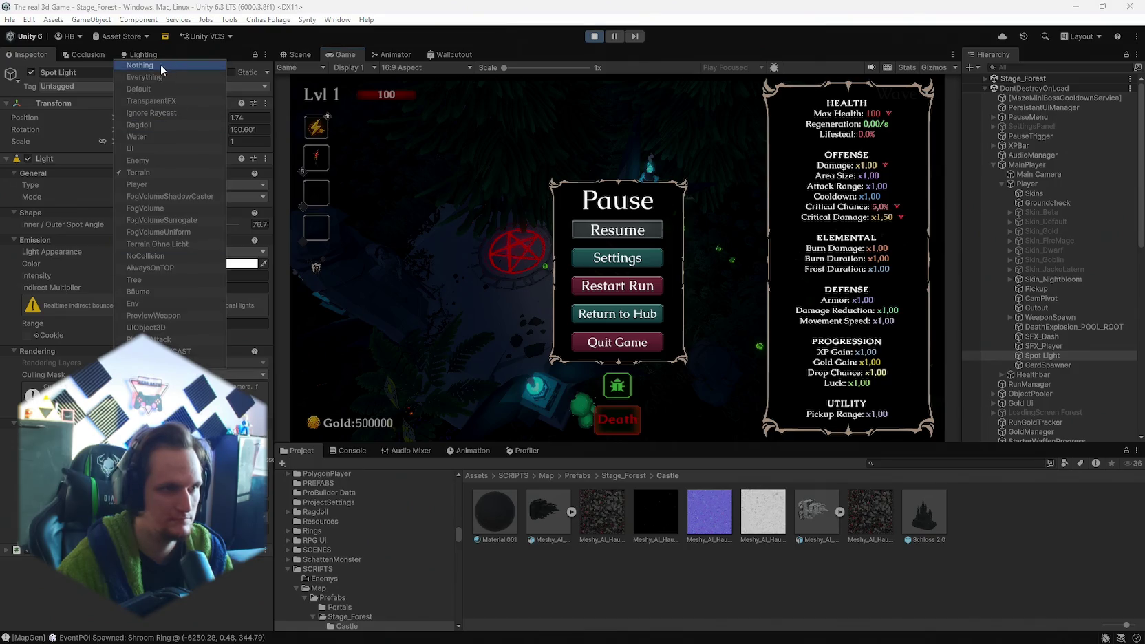
left_click(145, 77)
left_click(85, 597)
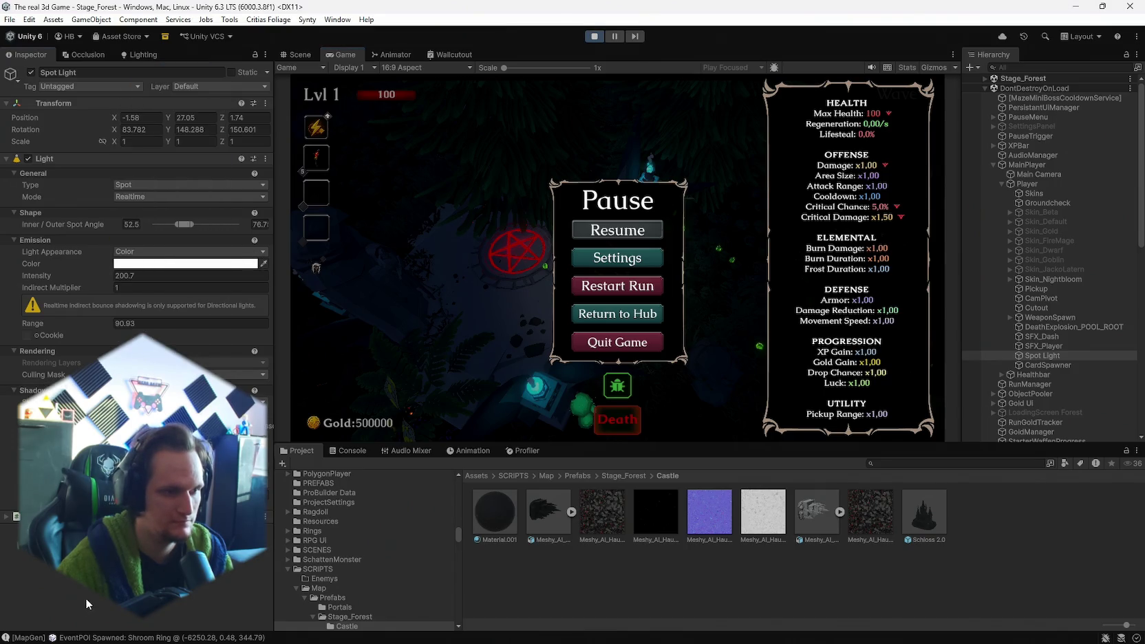
type("239.2")
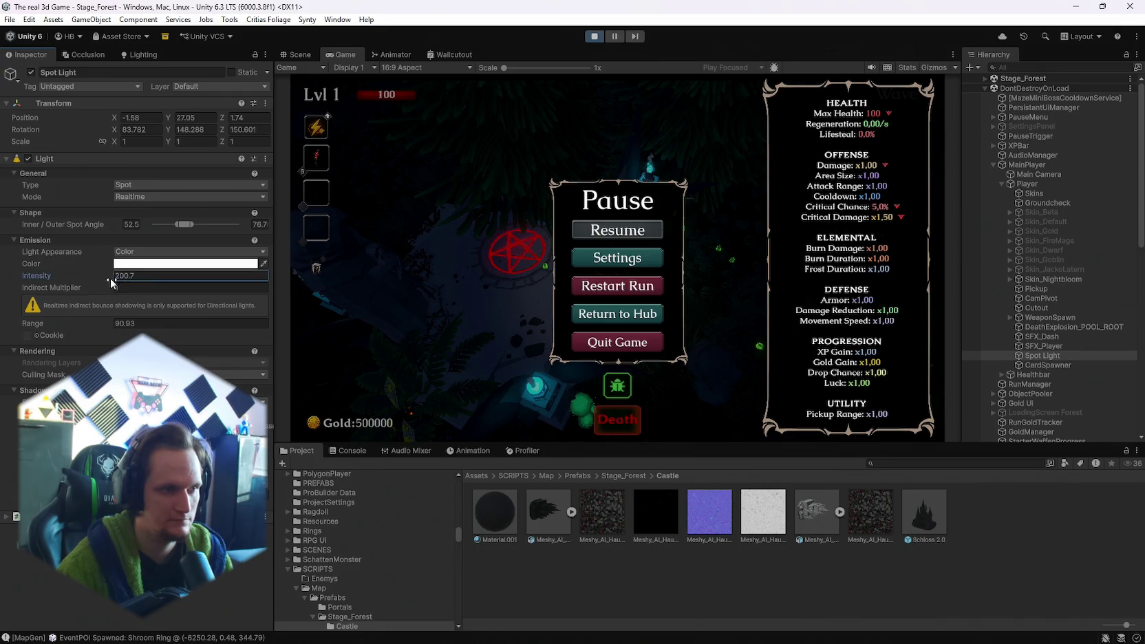
left_click(289, 55)
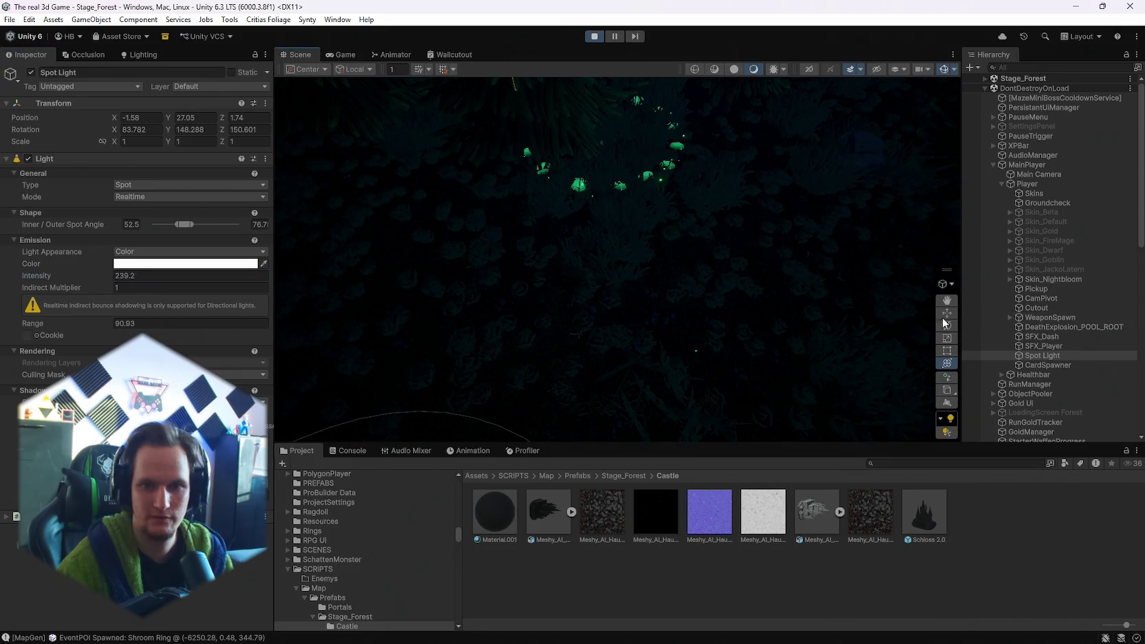
- Frame the Spot Light in the Scene view and raise it higher above the player
key("f")
mouse_move(689, 247)
left_mouse_down()
mouse_move(640, 387)
mouse_move(260, 320)
left_mouse_up()
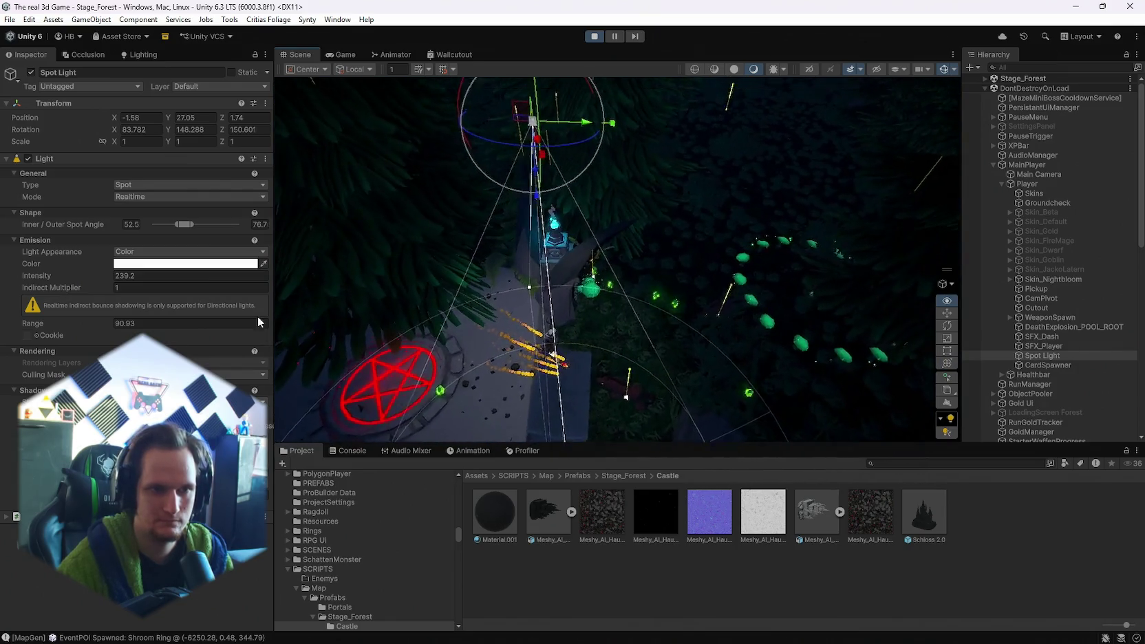
scroll(532, 285, "down", 5)
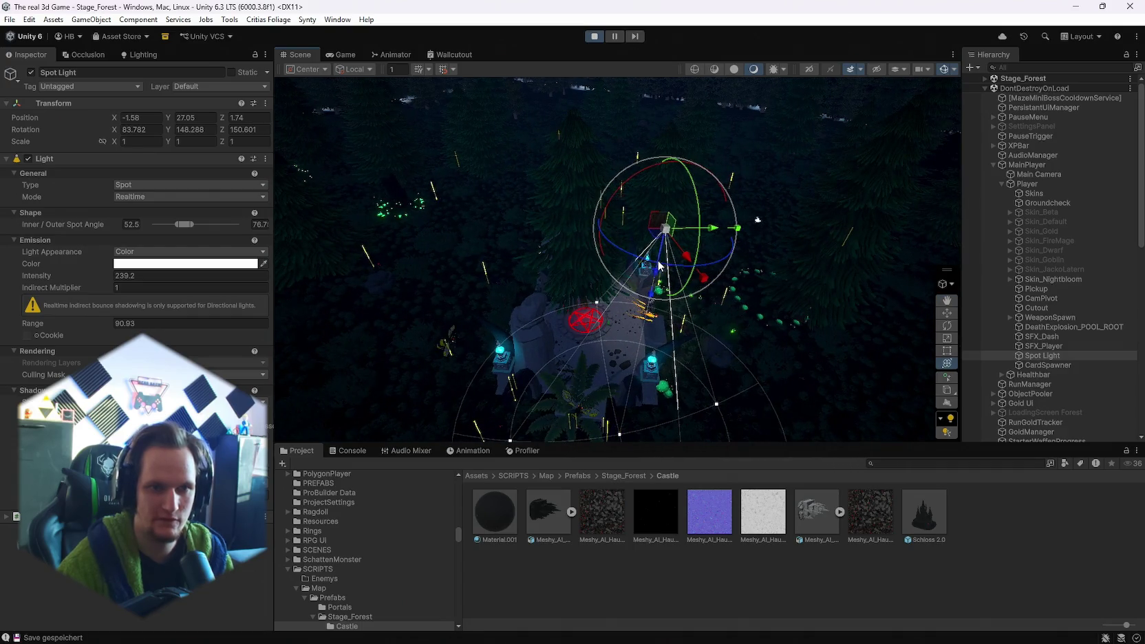
left_click_drag(660, 257, 693, 85)
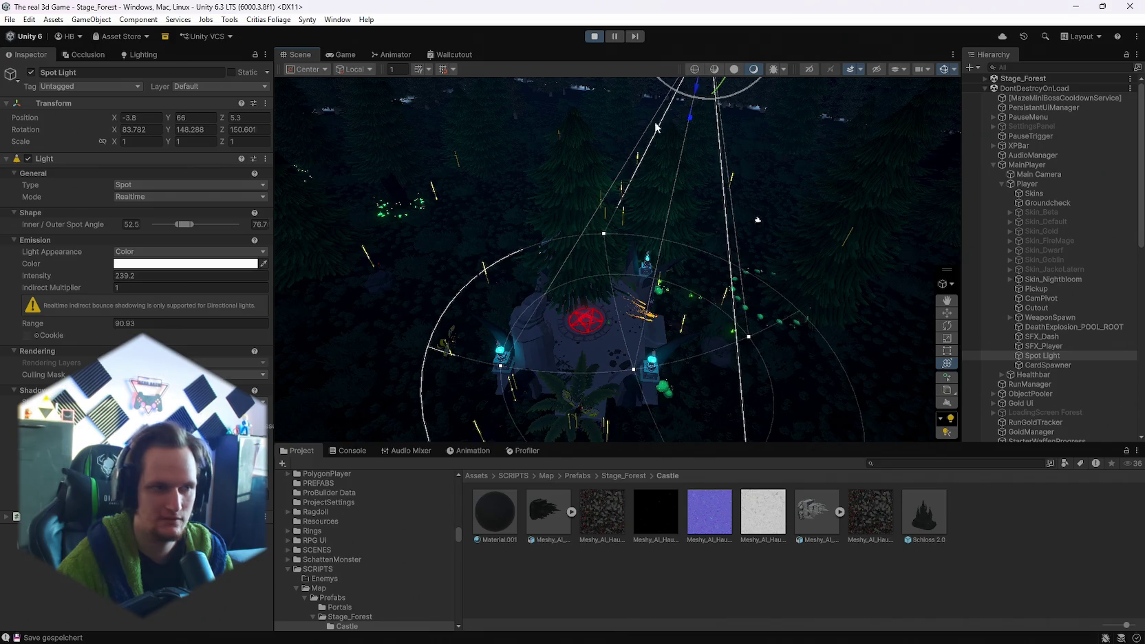
- Boost the Spot Light's intensity to 1395.3 and trim its Range to about 93
scroll(700, 235, "down", 3)
left_click_drag(699, 235, 692, 275)
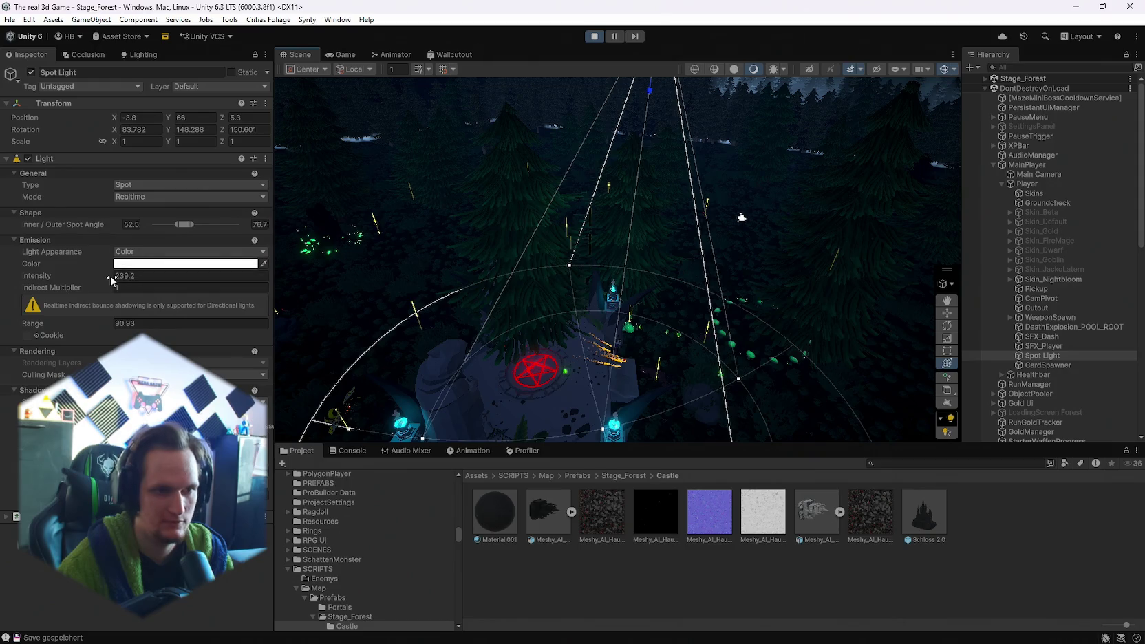
mouse_move(935, 78)
left_mouse_down()
mouse_move(744, 319)
mouse_move(762, 302)
left_mouse_up()
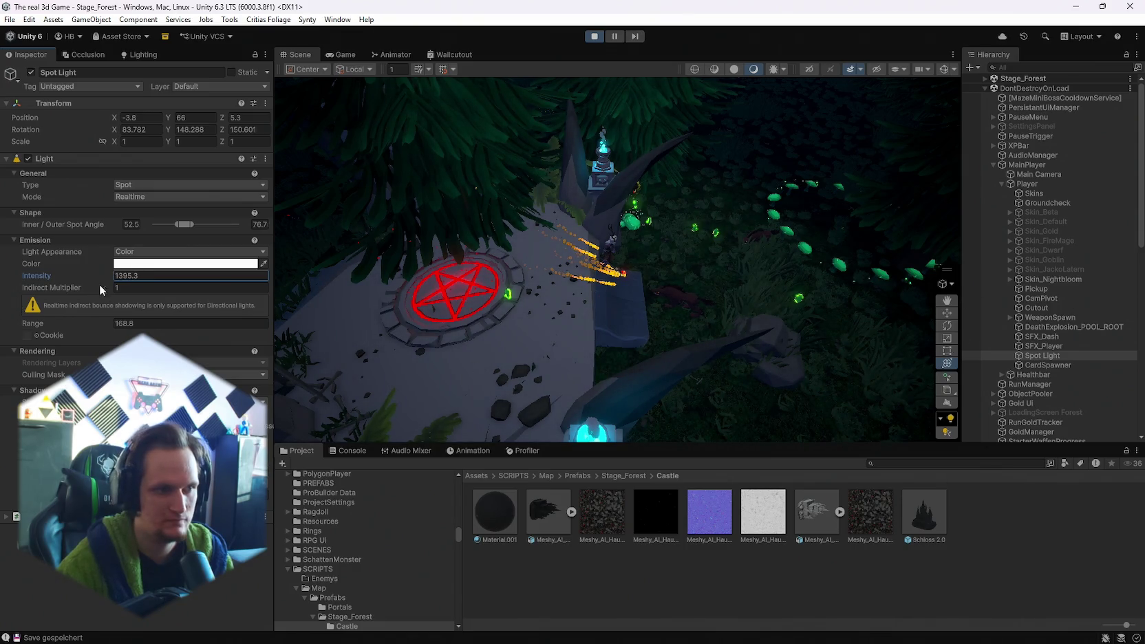
left_click_drag(41, 331, 37, 335)
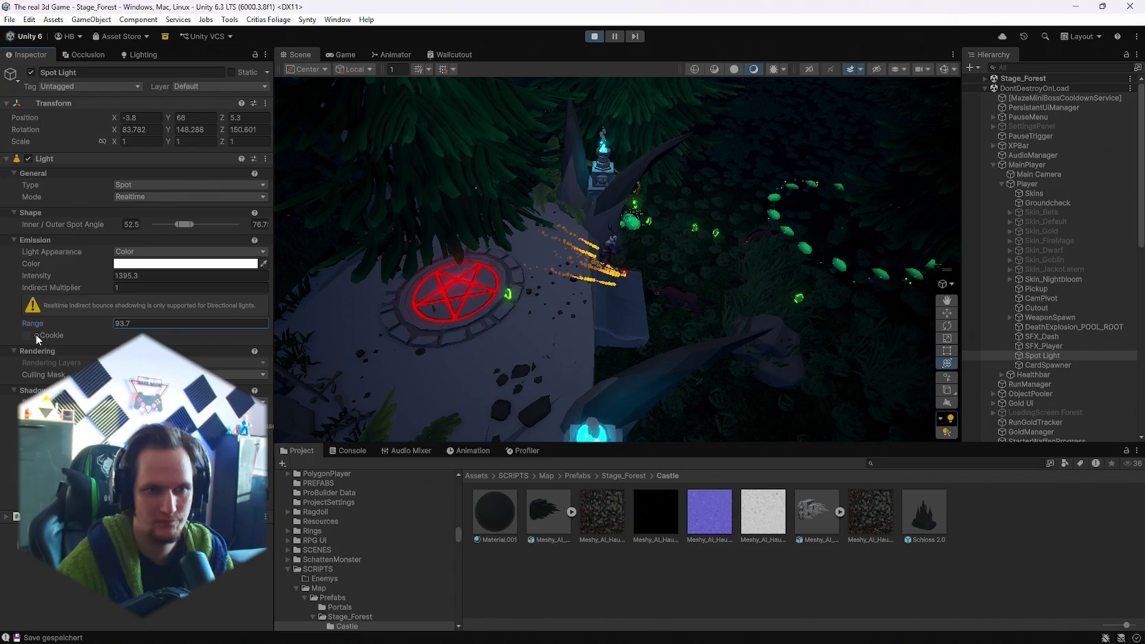
left_click(341, 56)
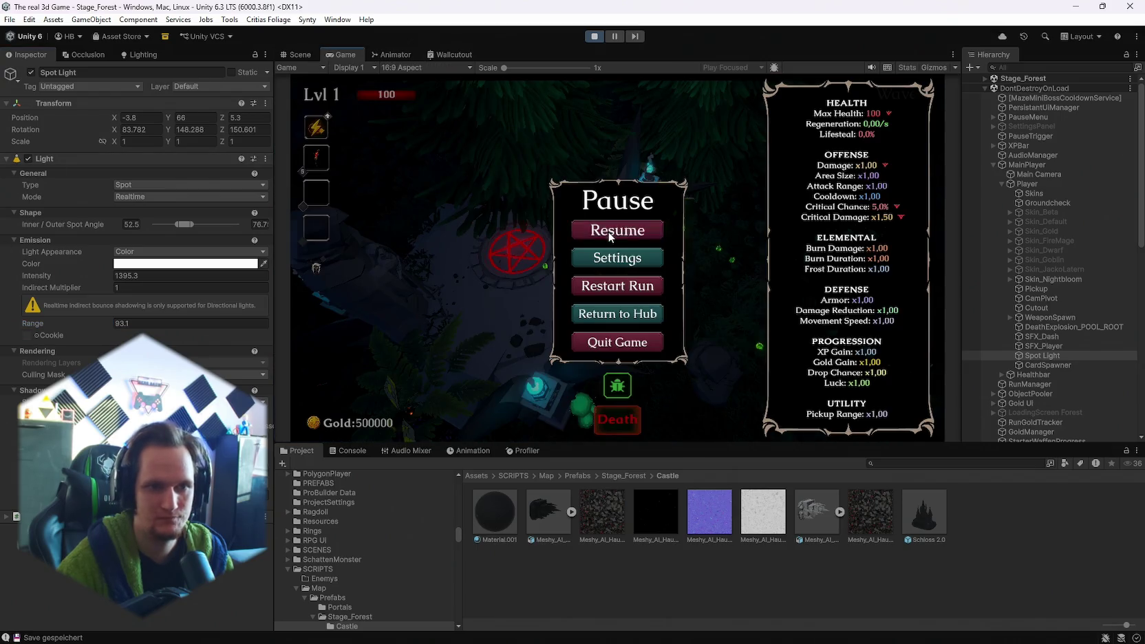
- Resume the run to test the new lighting, maximizing the Game view along the way
left_click(607, 231)
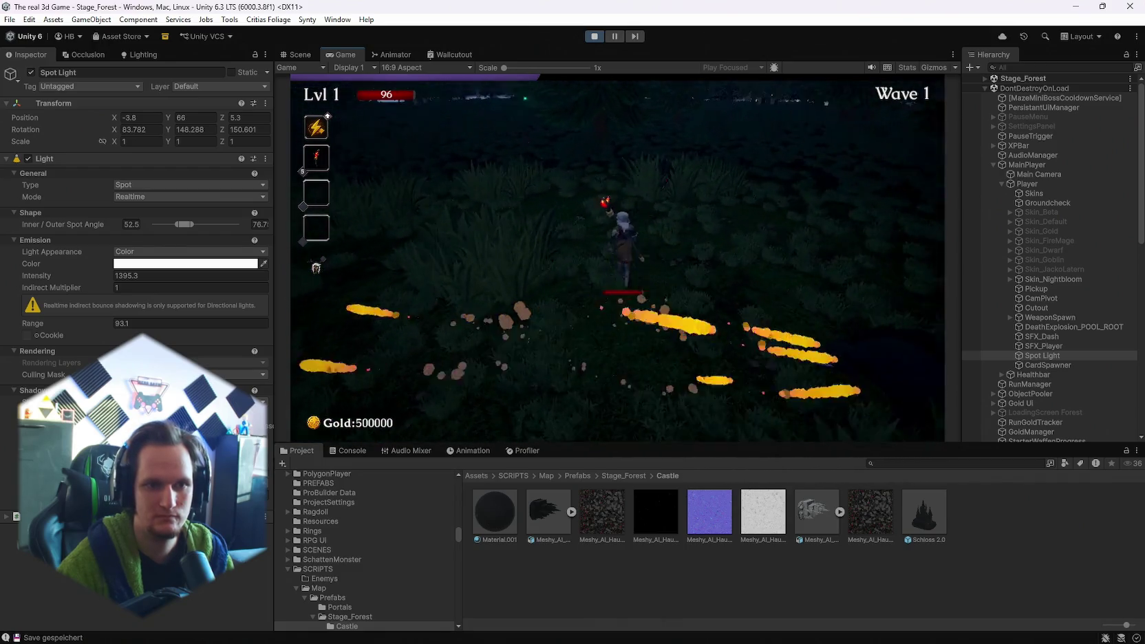
key("Escape")
double_click(339, 55)
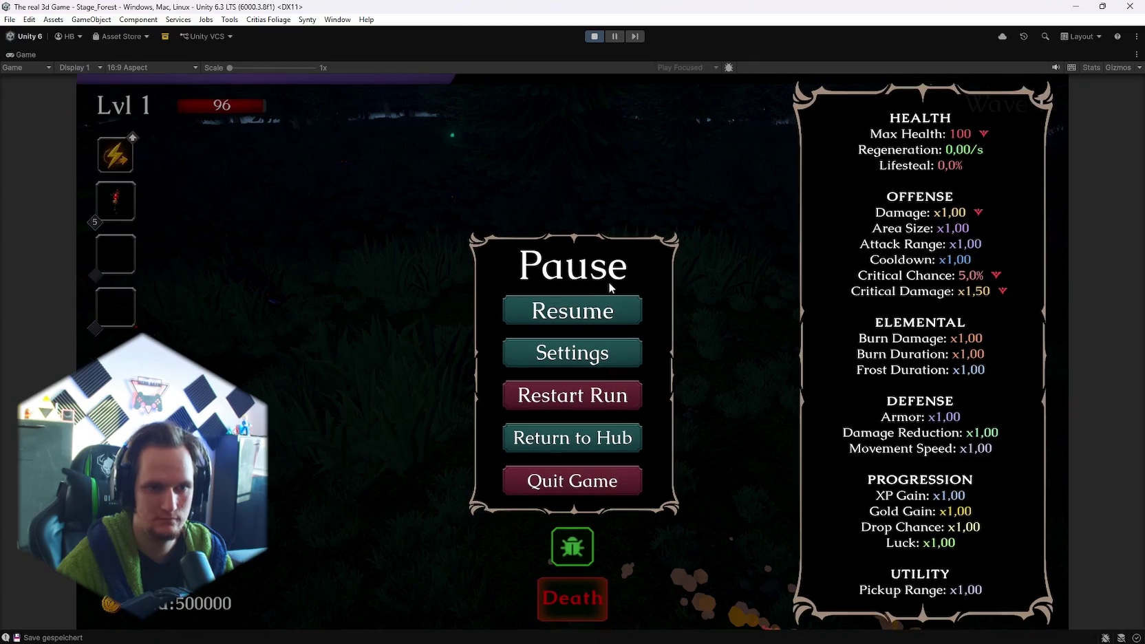
left_click(582, 309)
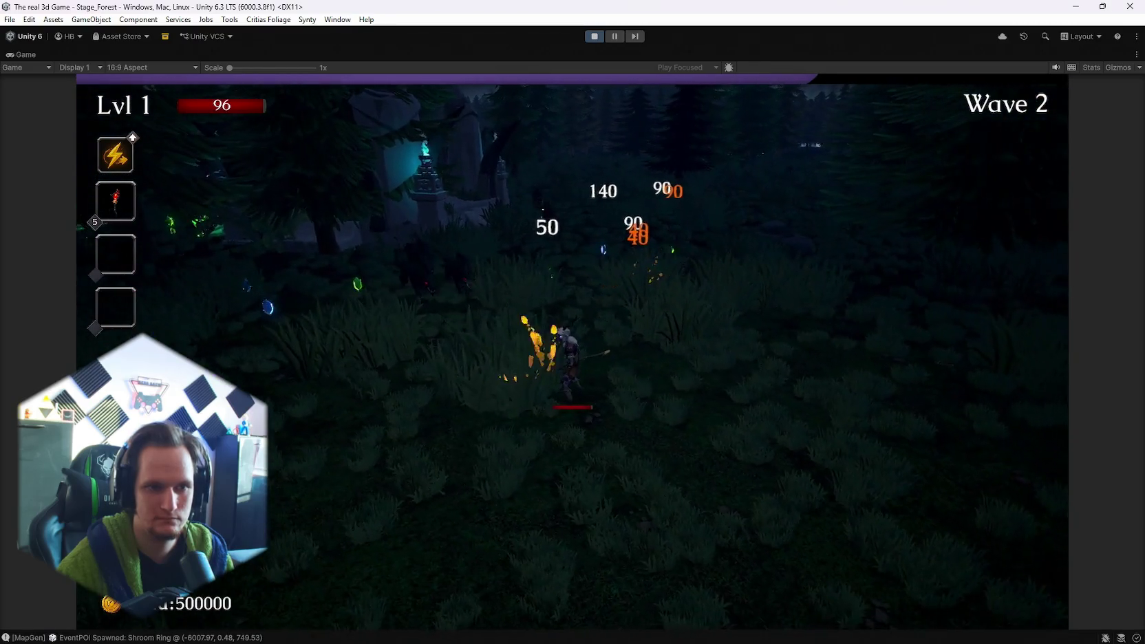
key("Escape")
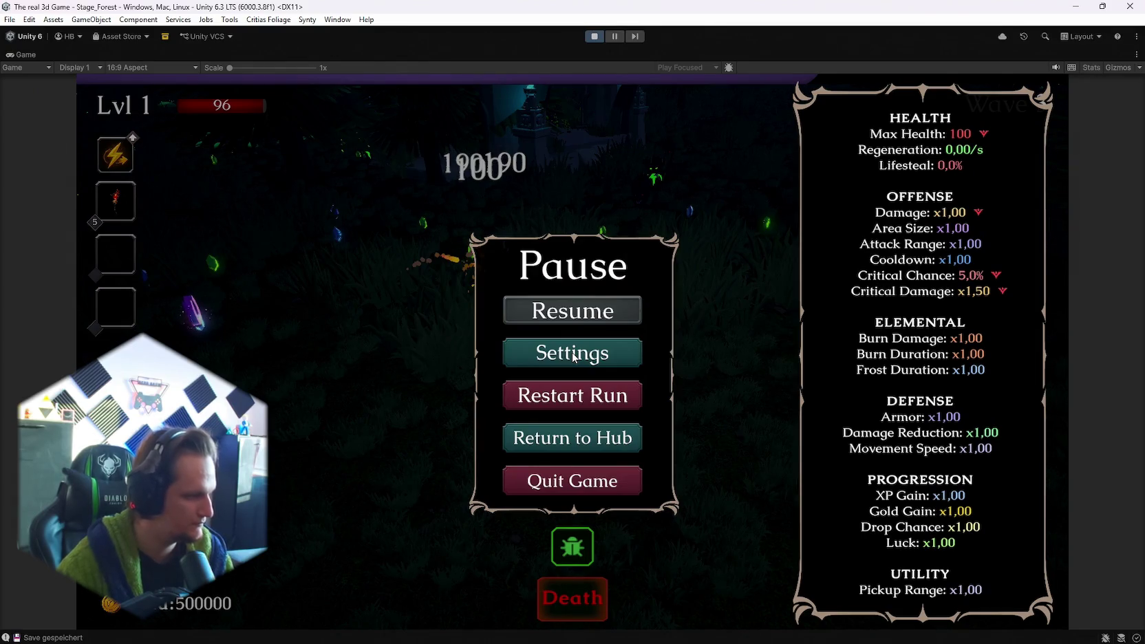
key("Escape")
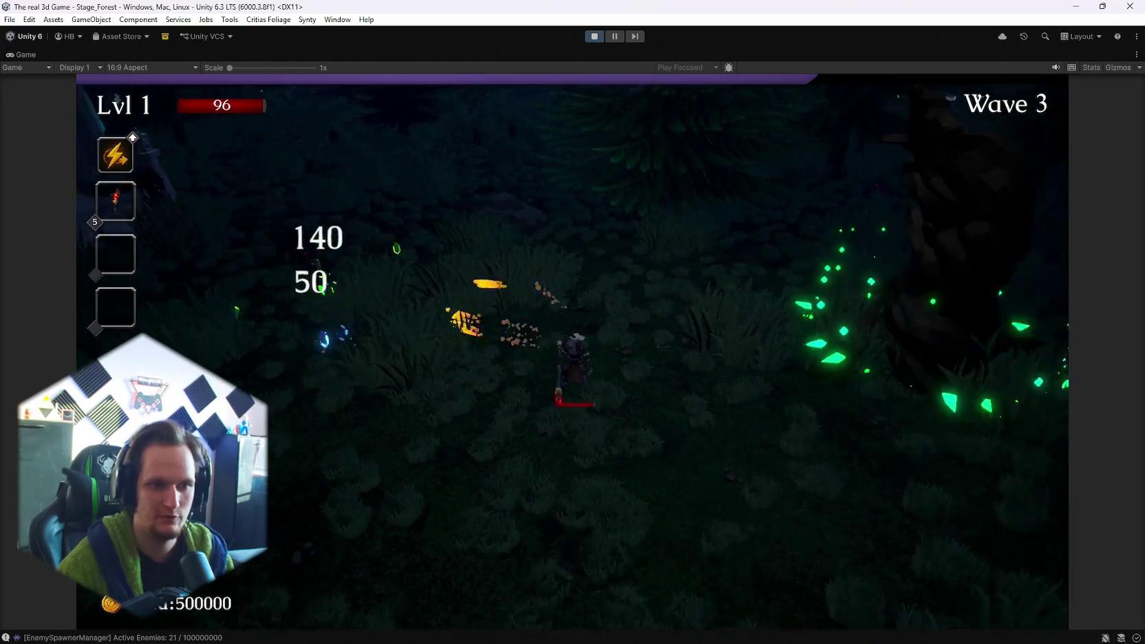
- Move the character right through the forest and pick the Spectral Fire upgrade
key("d")
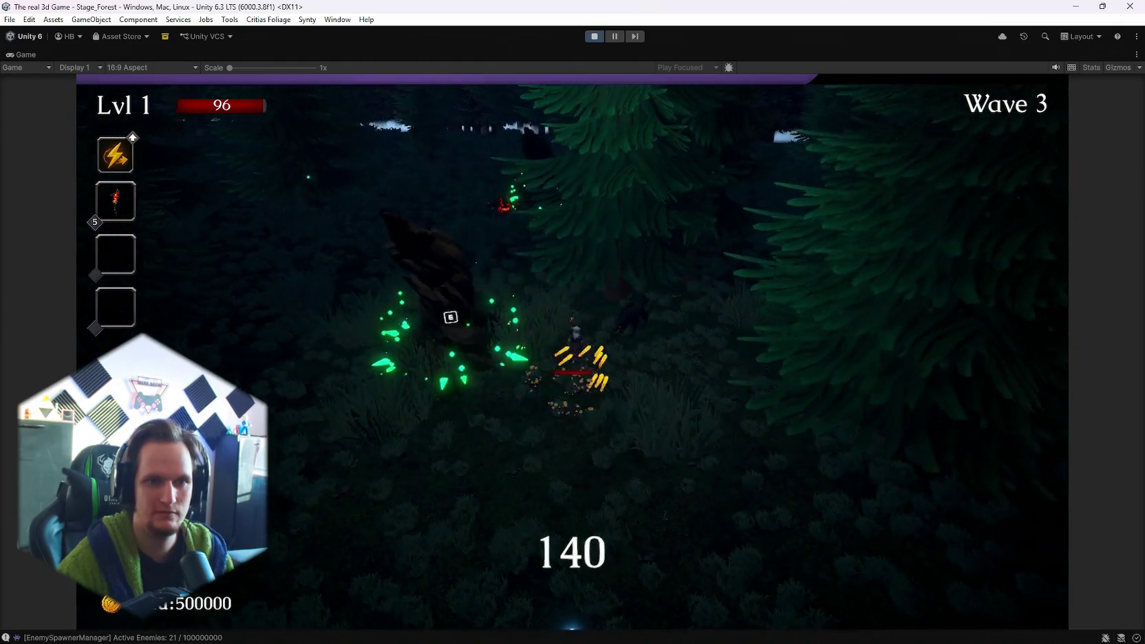
key("d")
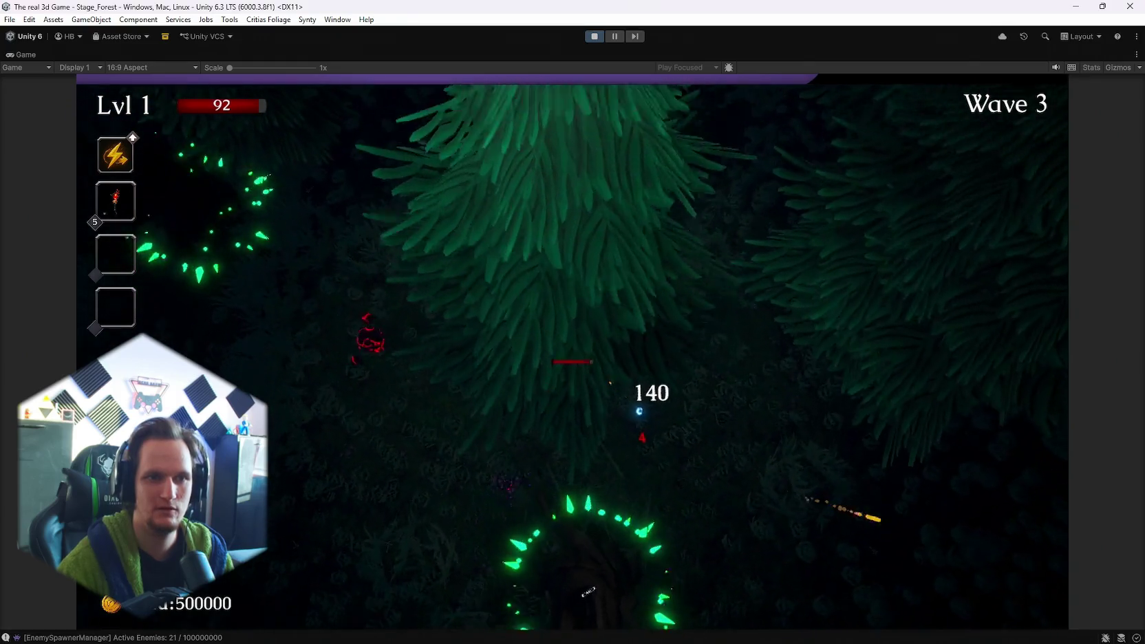
key("d")
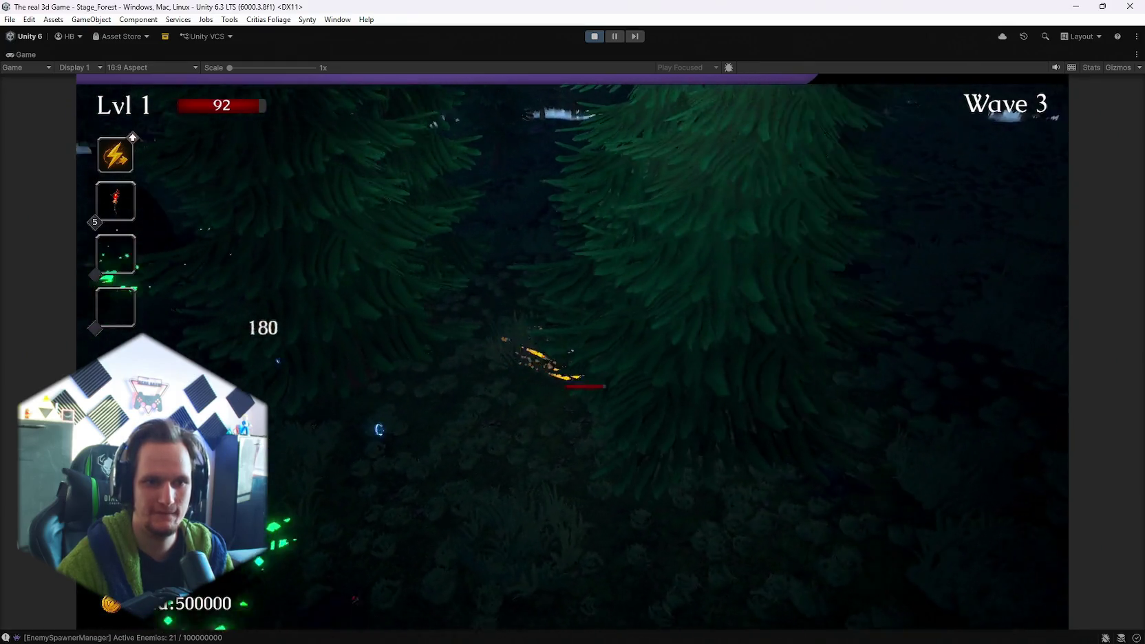
left_click(573, 369)
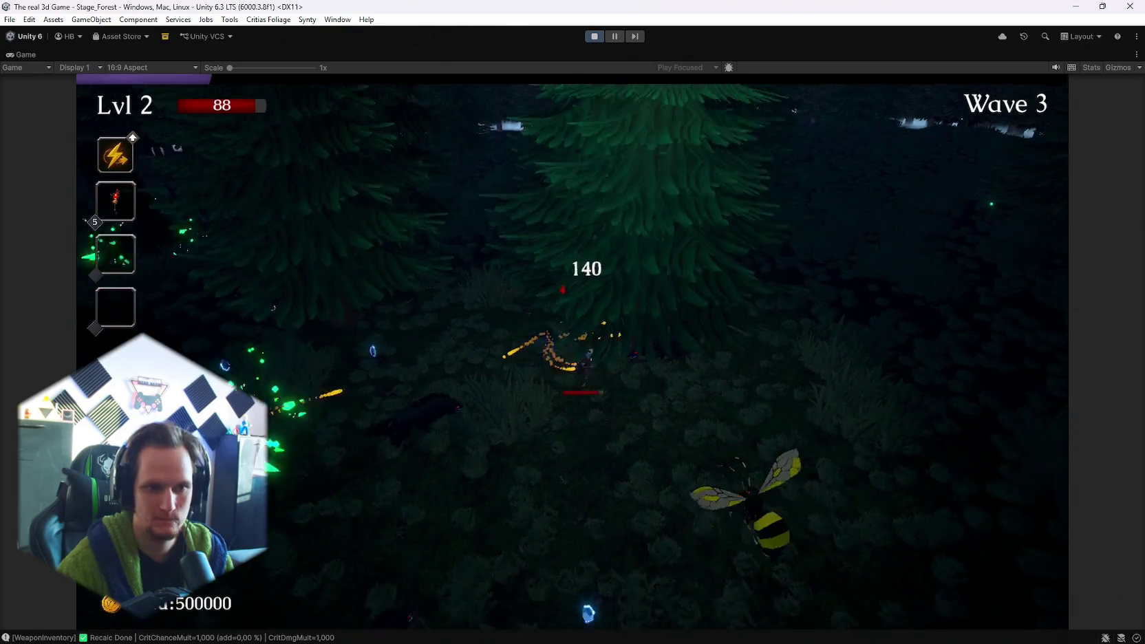
key("d")
key("Escape")
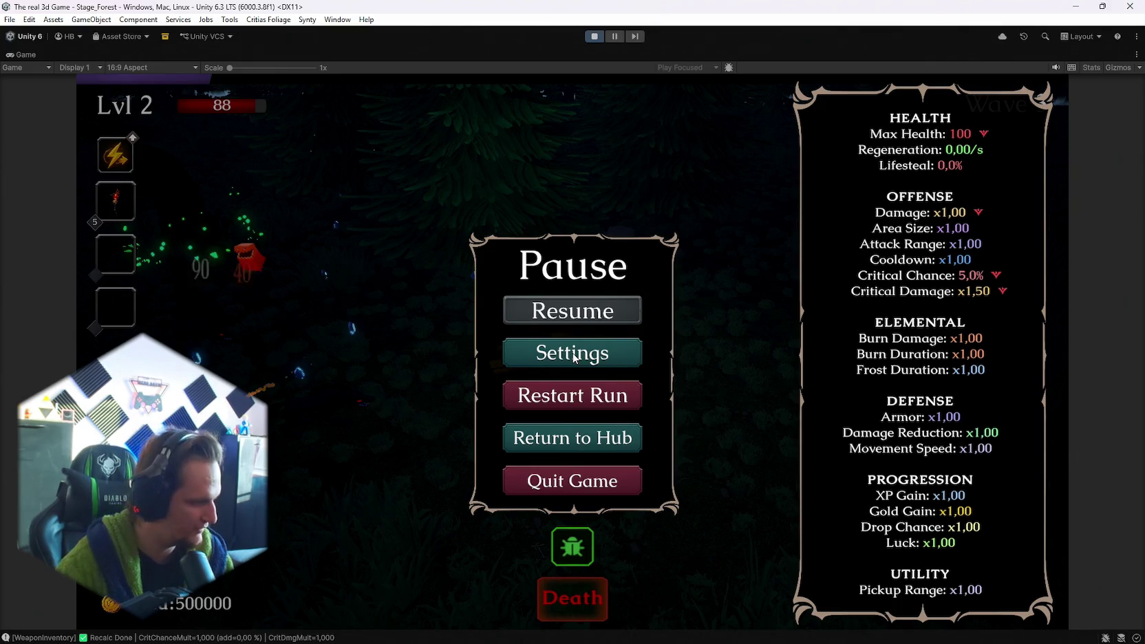
key("Escape")
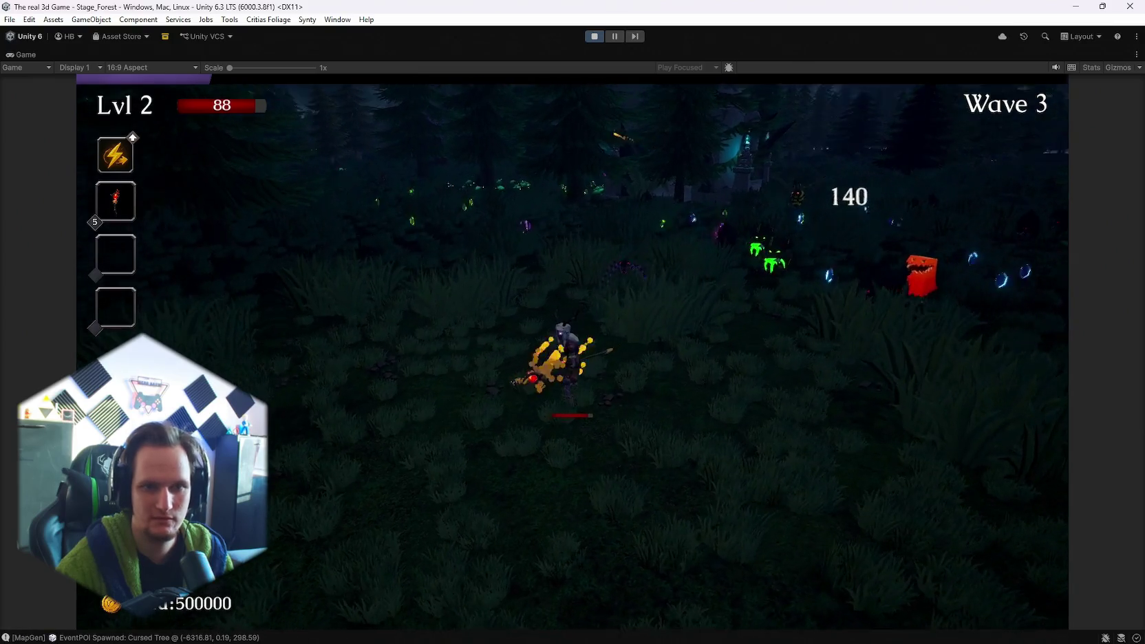
- Keep steering with WASD into wave 4 and pick an upgrade card on reaching level 4
key("w")
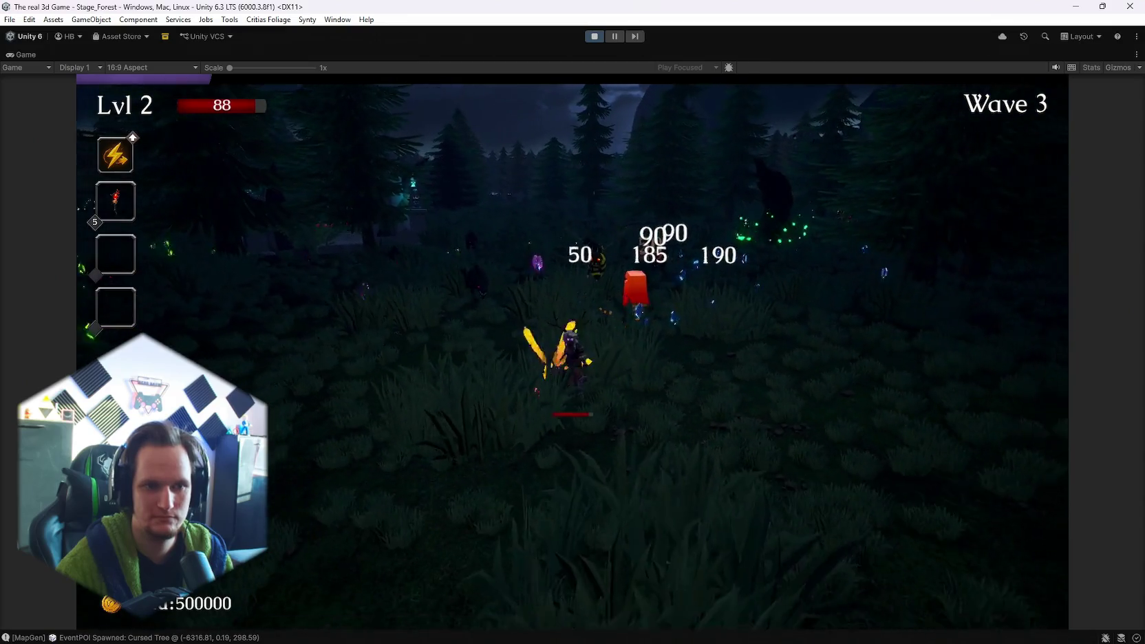
key("d")
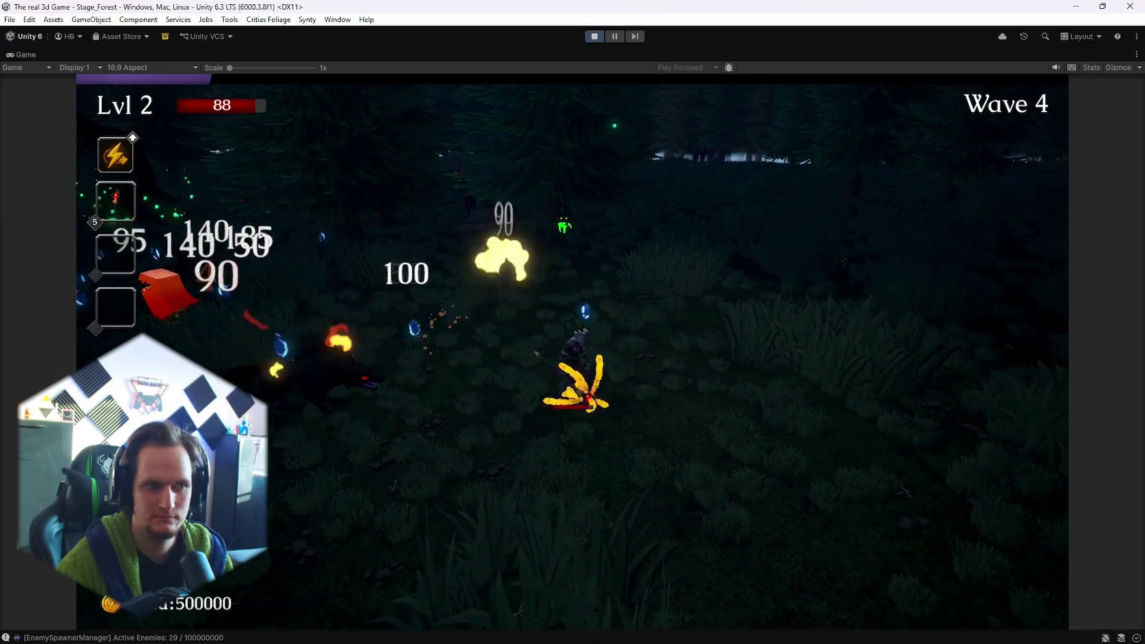
key("d")
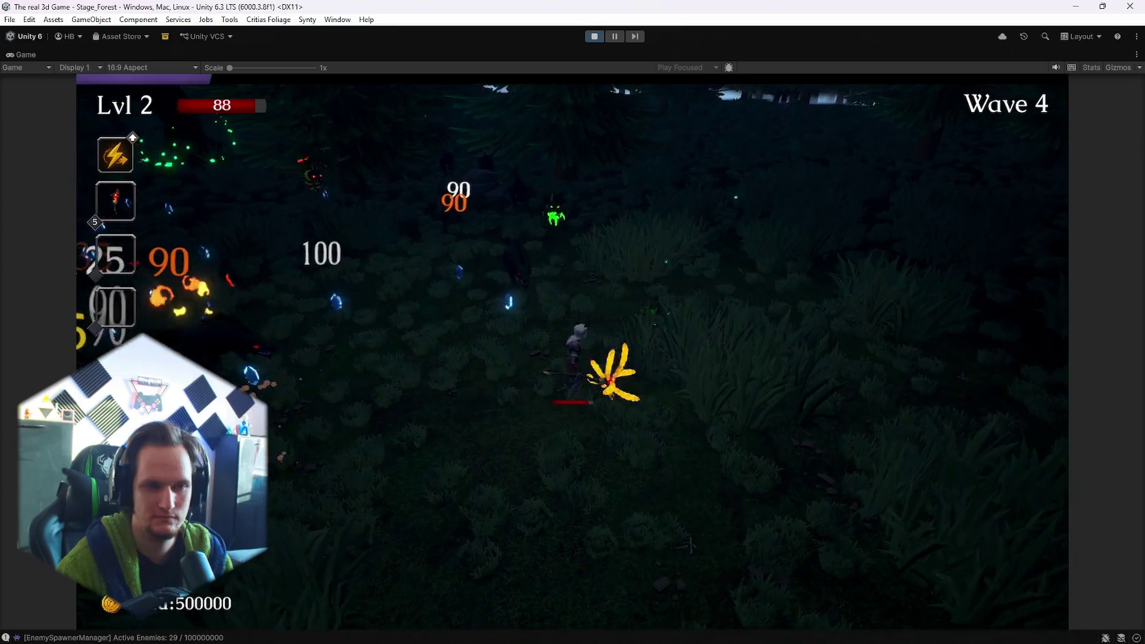
key("s")
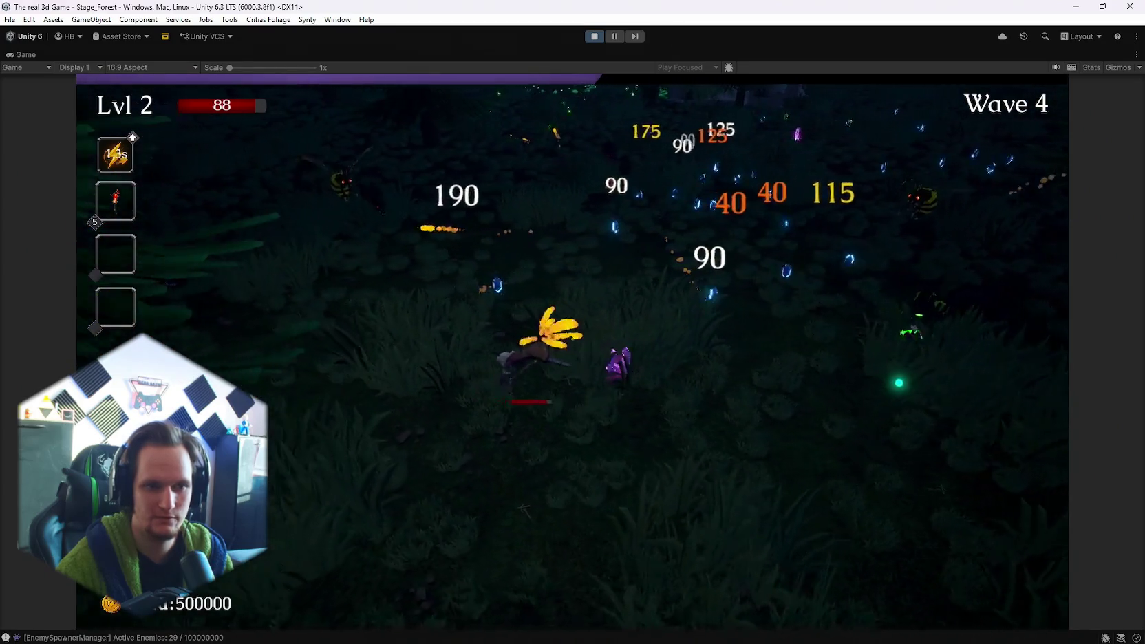
key("a")
key("w")
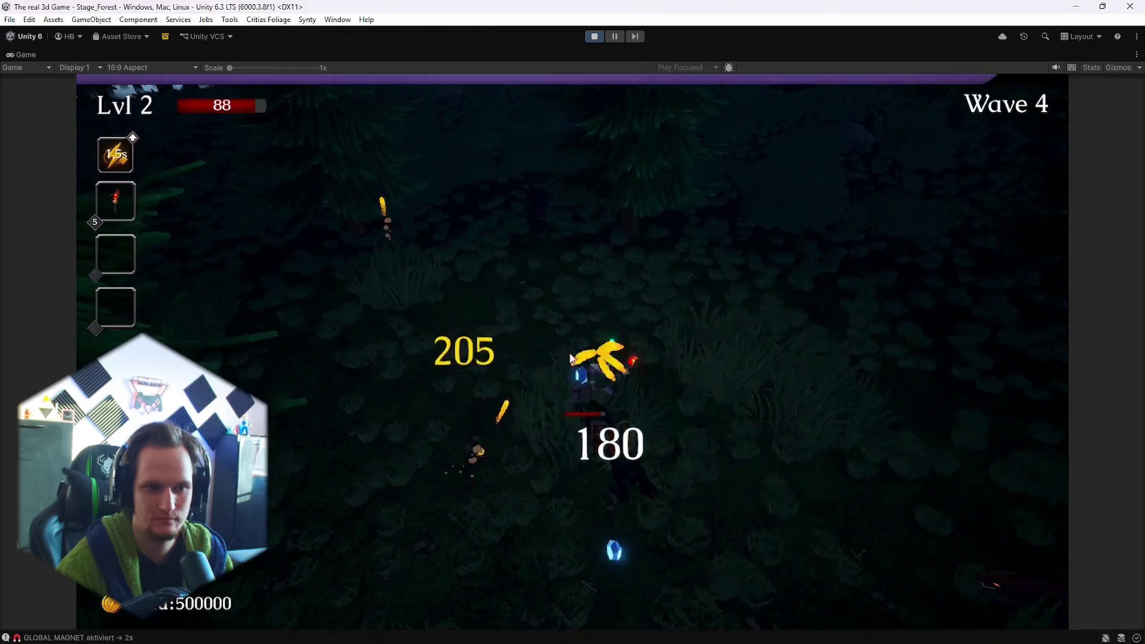
left_click(535, 352)
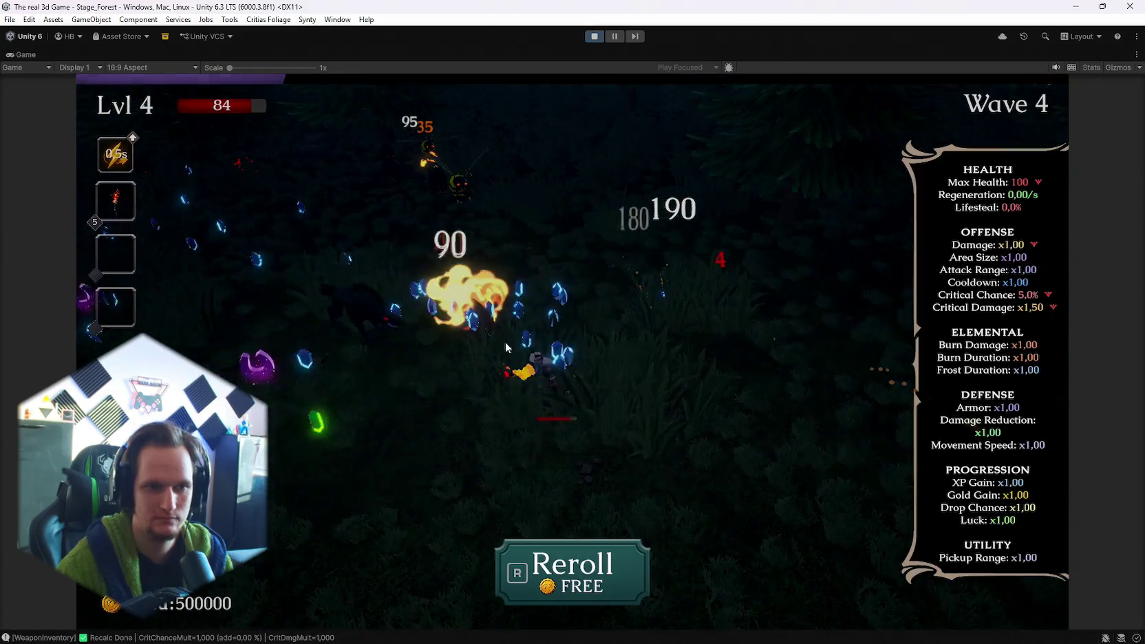
- Pick Soul Magnet, Blood Crystal, Ice Wave and Fire Tornado on successive level-ups
left_click(618, 397)
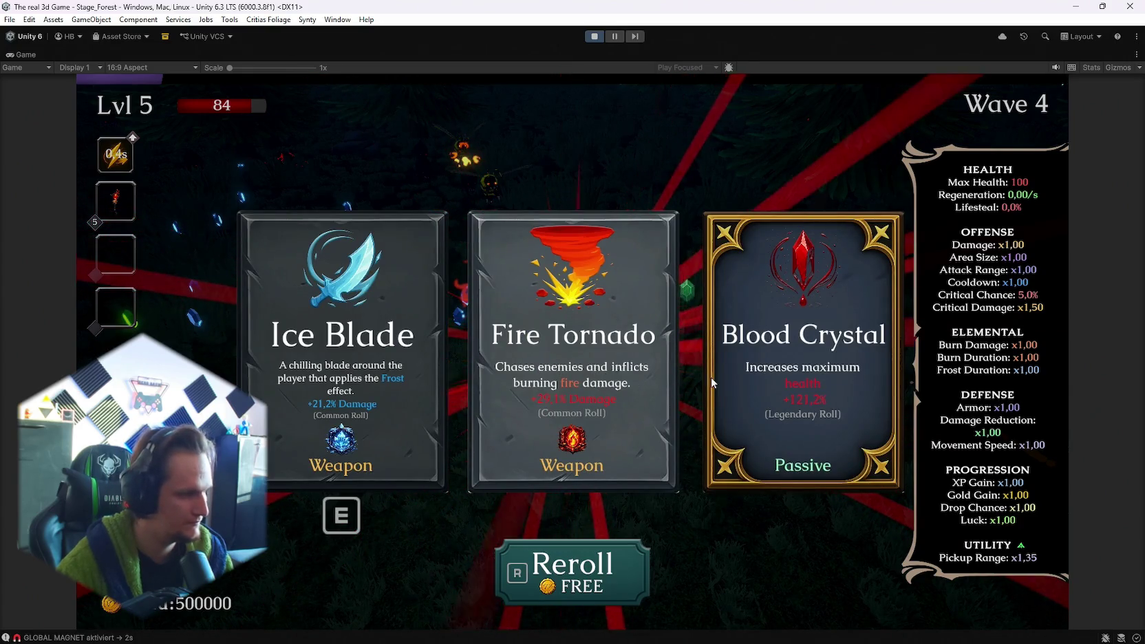
left_click(745, 380)
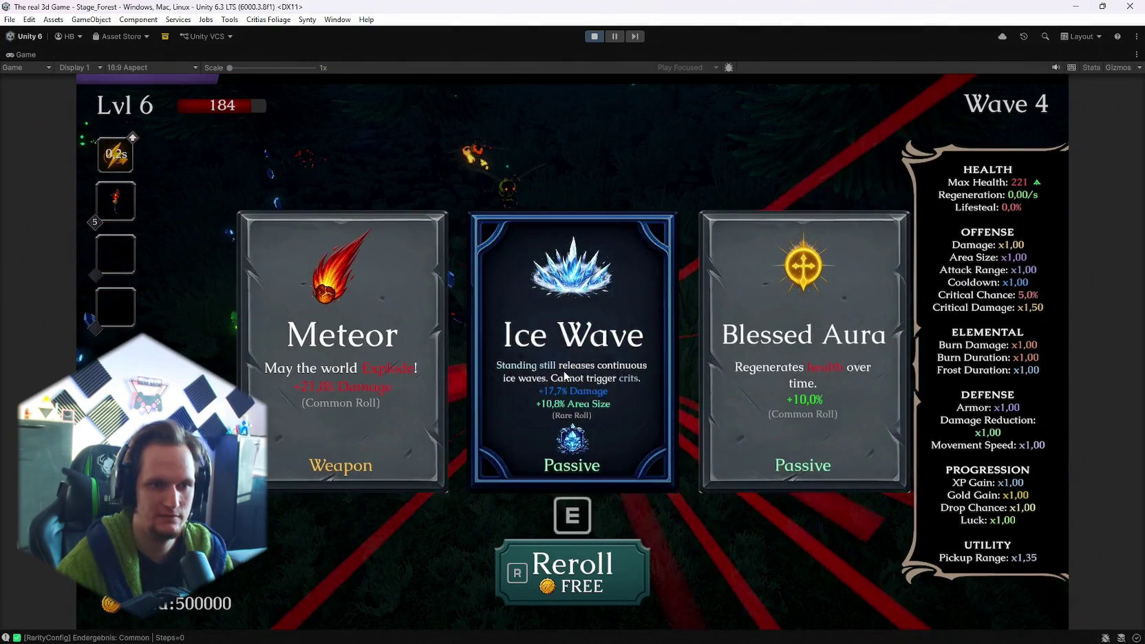
left_click(595, 360)
left_click(595, 360)
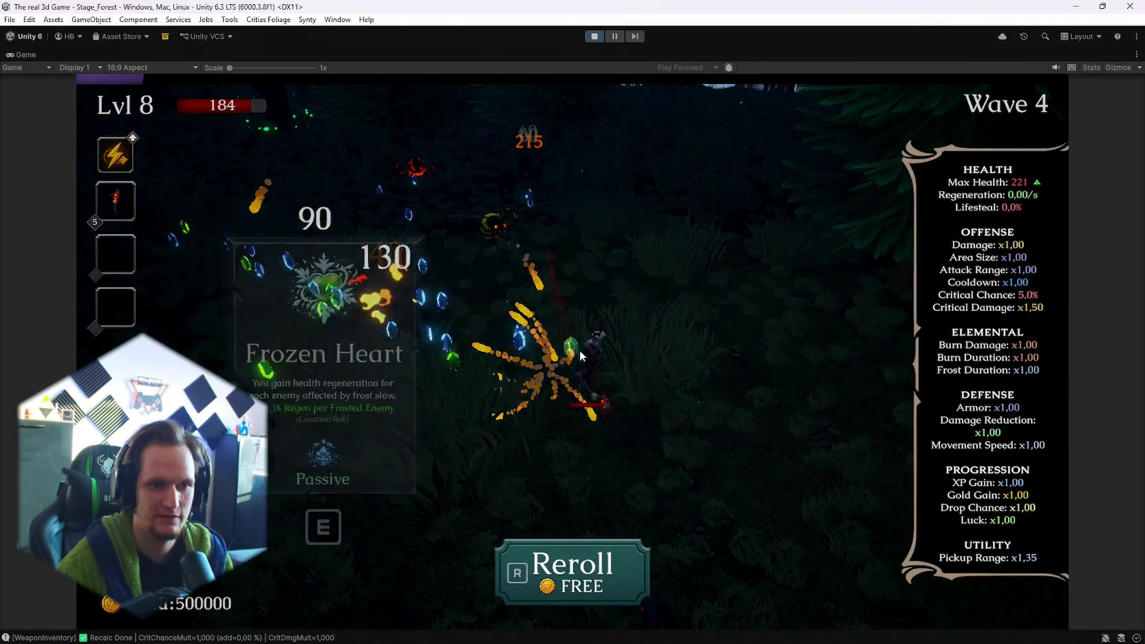
left_click(593, 361)
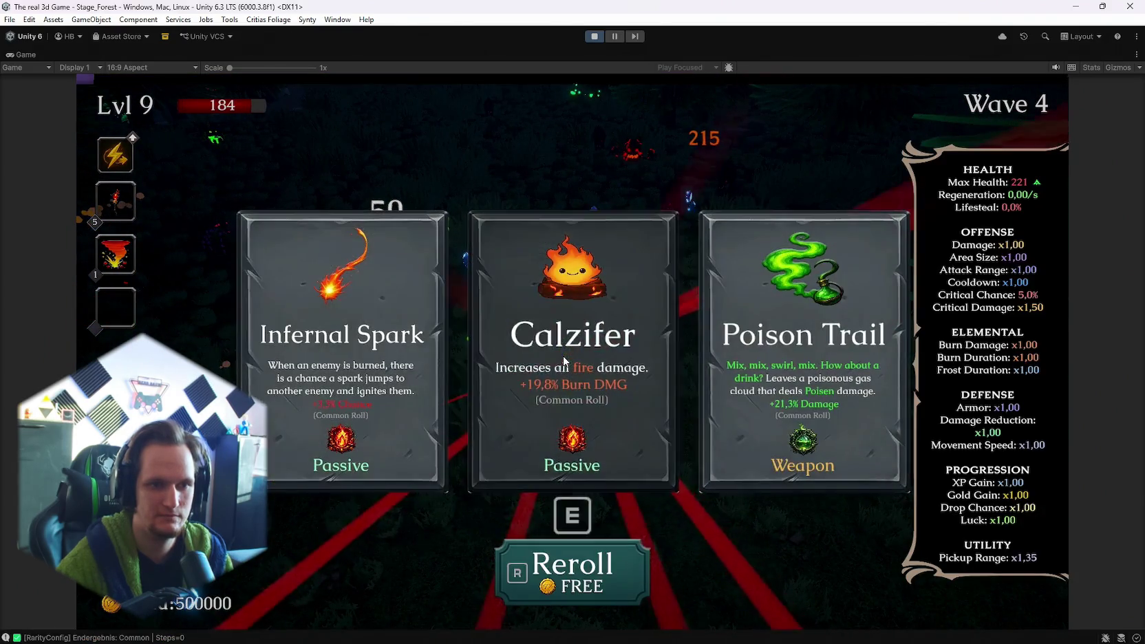
- Take the level 9–11 upgrades including Blessed Aura, then pause and return to the hub
left_click(593, 361)
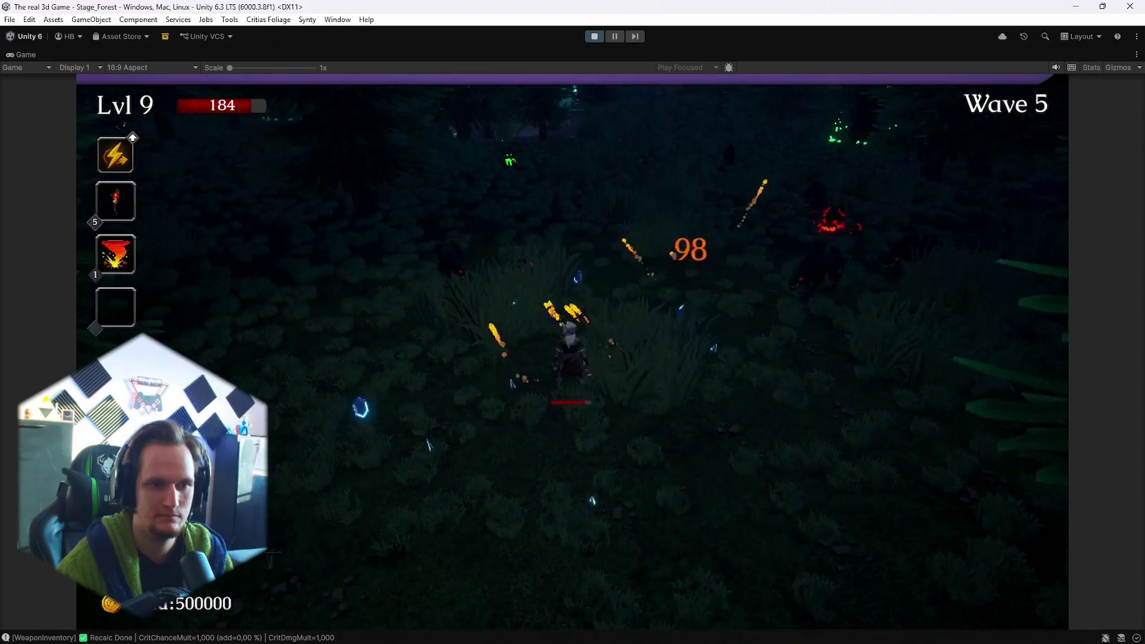
left_click(653, 323)
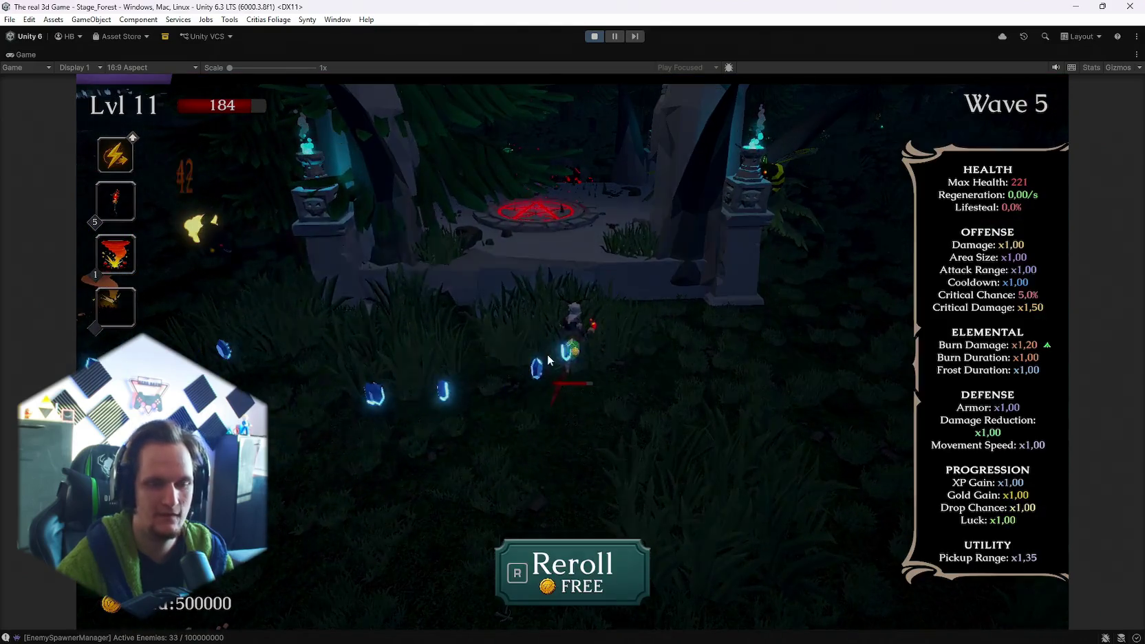
left_click(585, 450)
key("Escape")
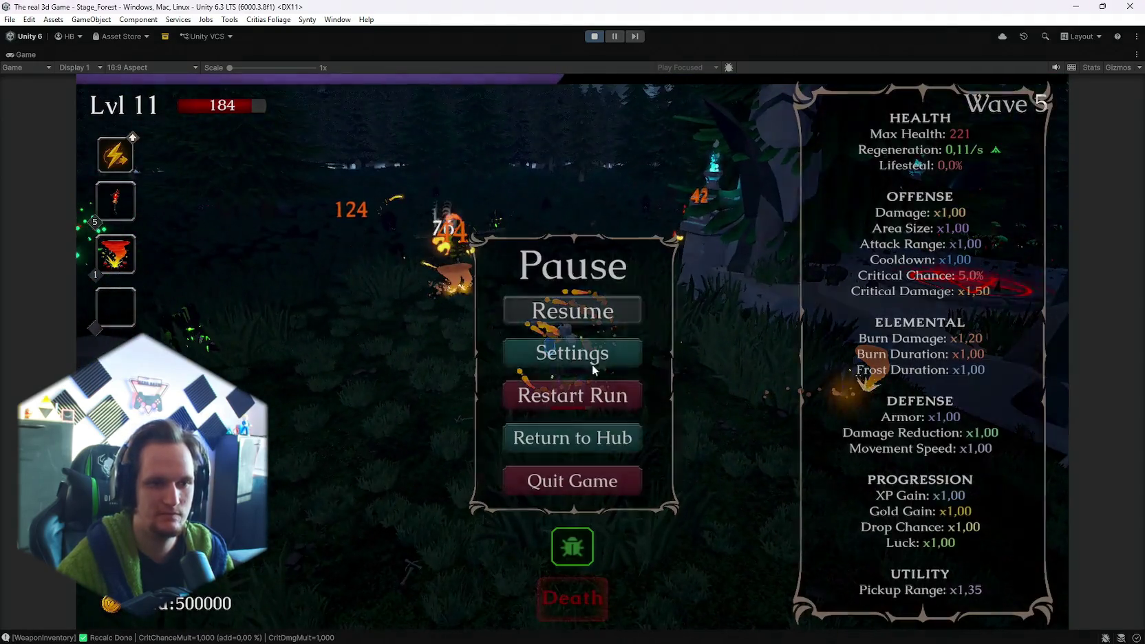
left_click(563, 442)
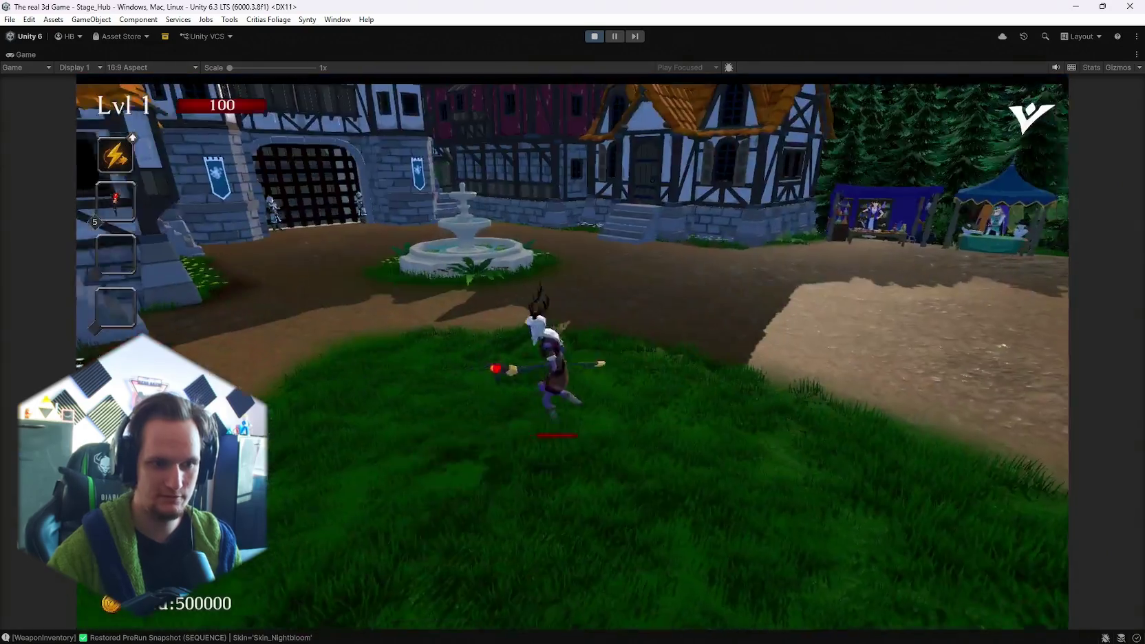
- Walk the level-1 player past the red tree toward the Get a Weapon building, then pause
key("w")
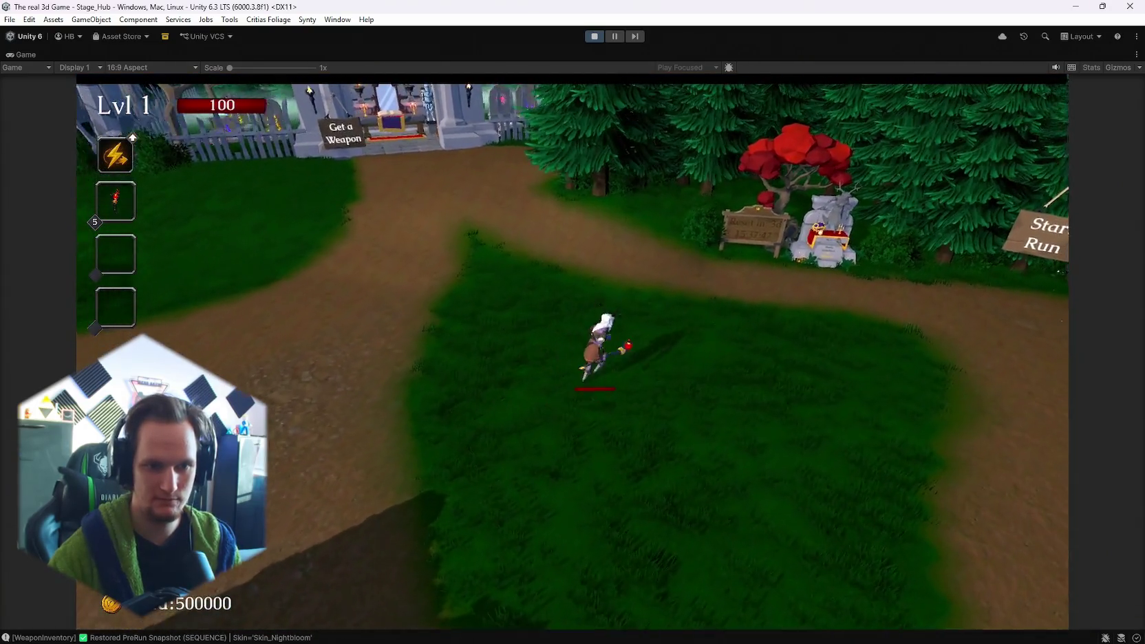
key("a")
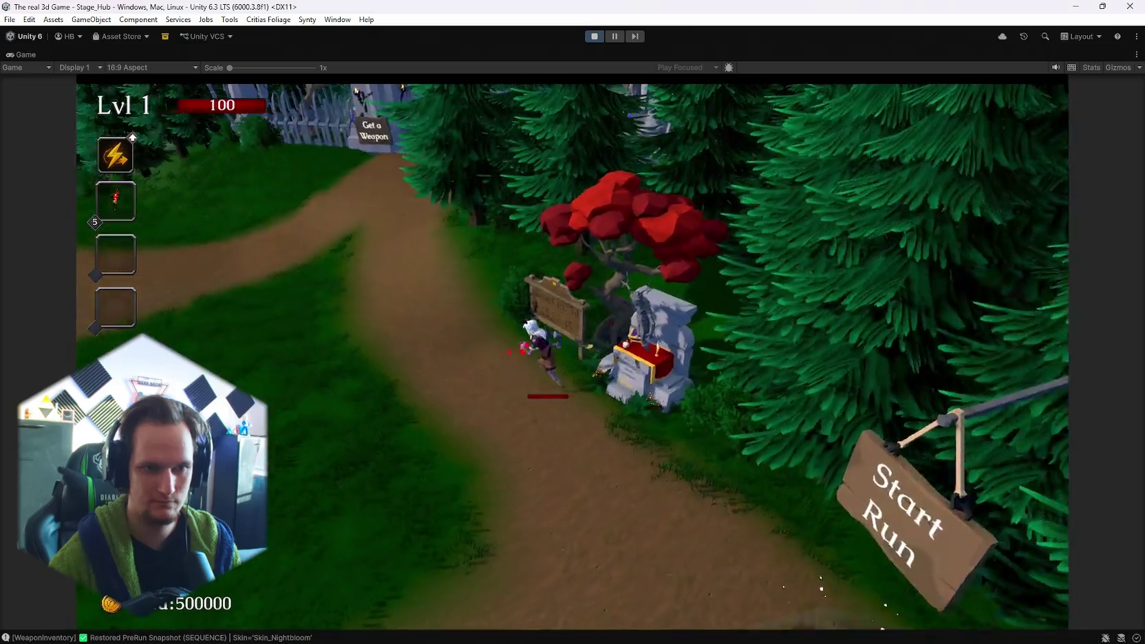
key("w")
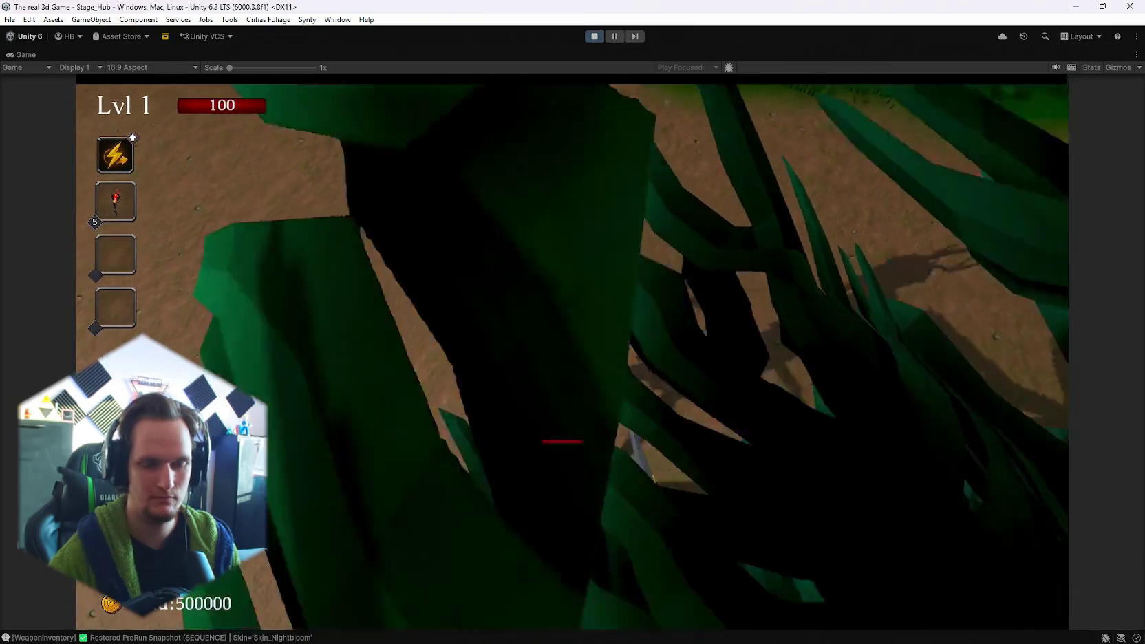
key("Escape")
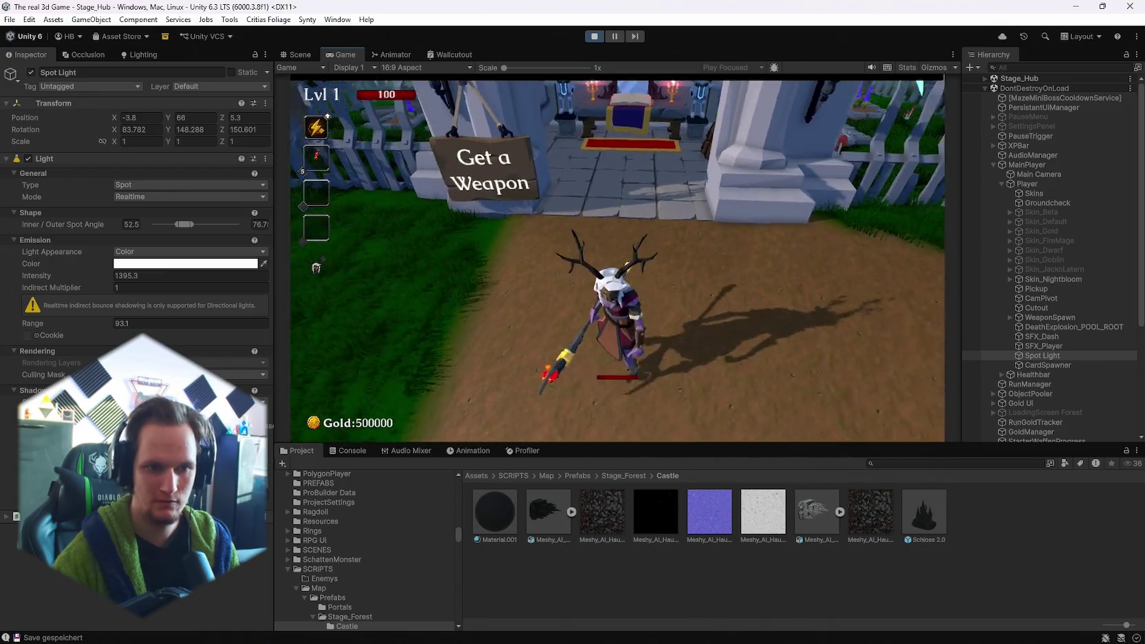
- Walk to the weapon mausoleum, open and close the weapon shop book, and step away
key("a")
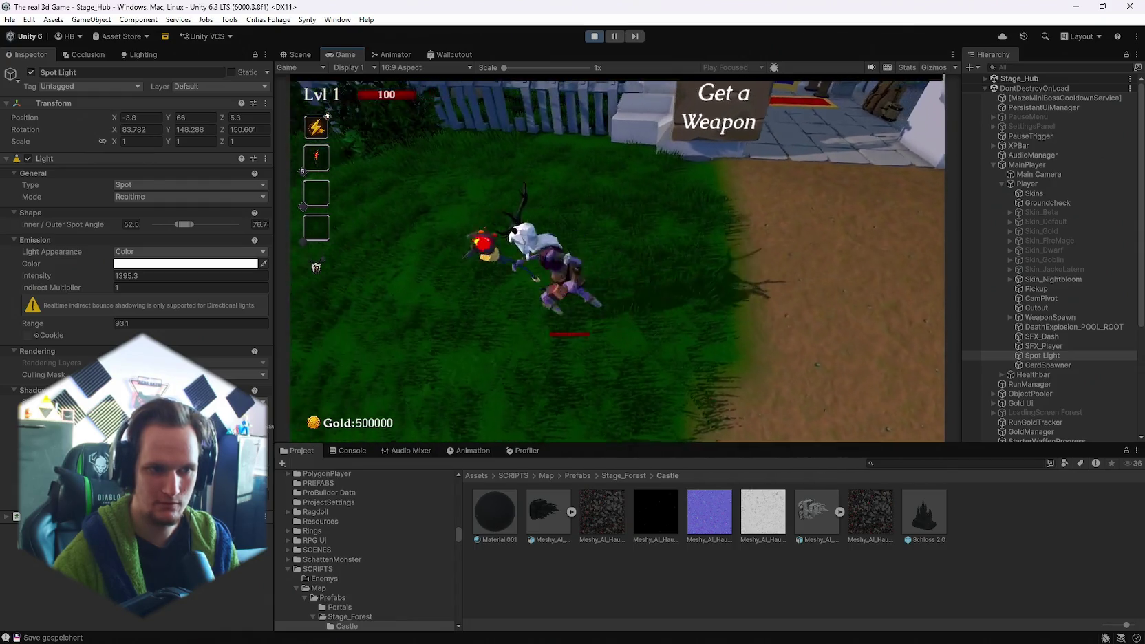
key("w")
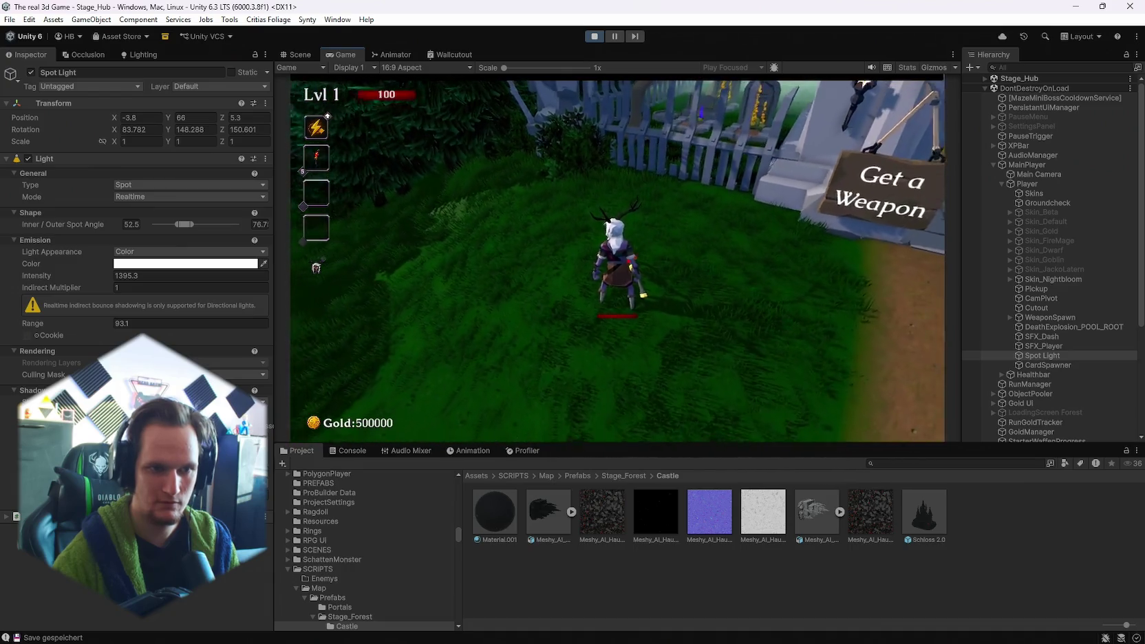
key("w")
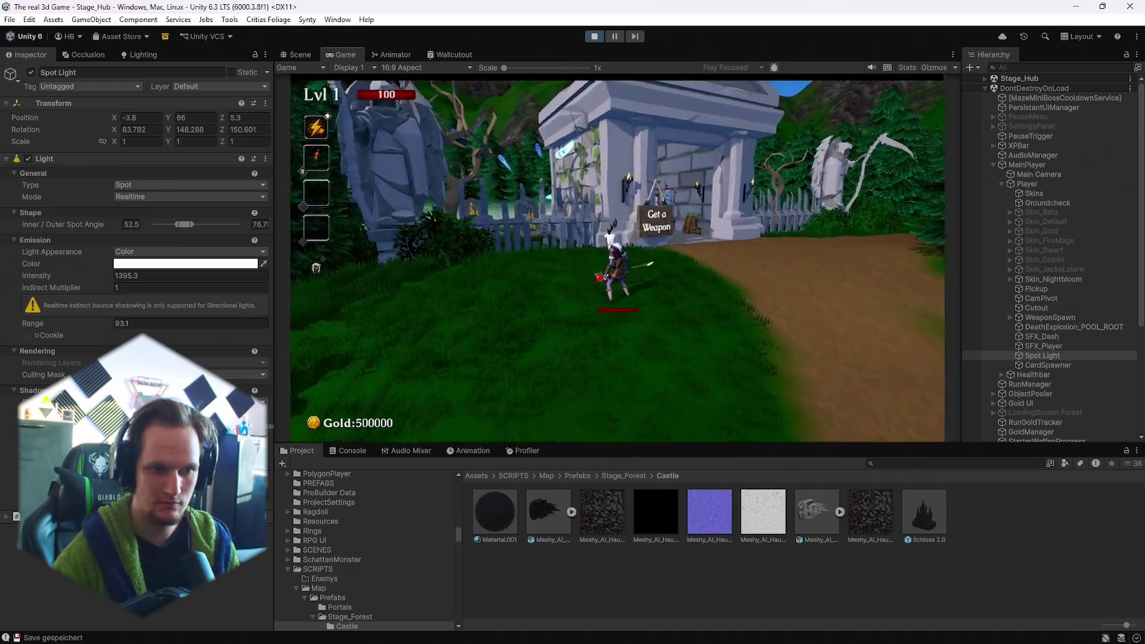
key("w")
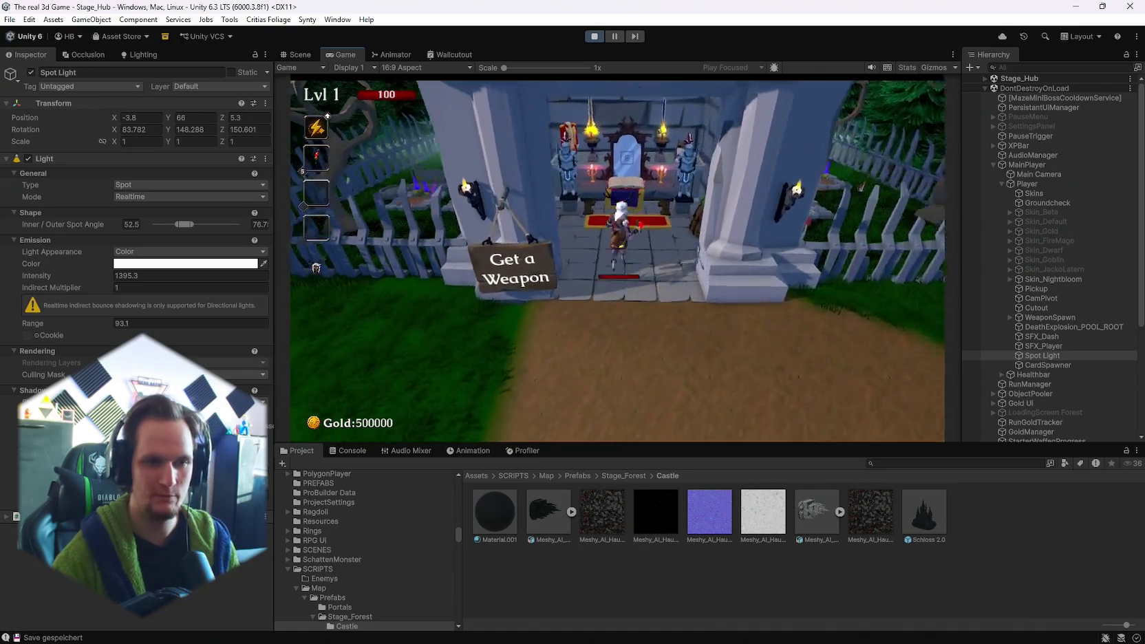
key("w")
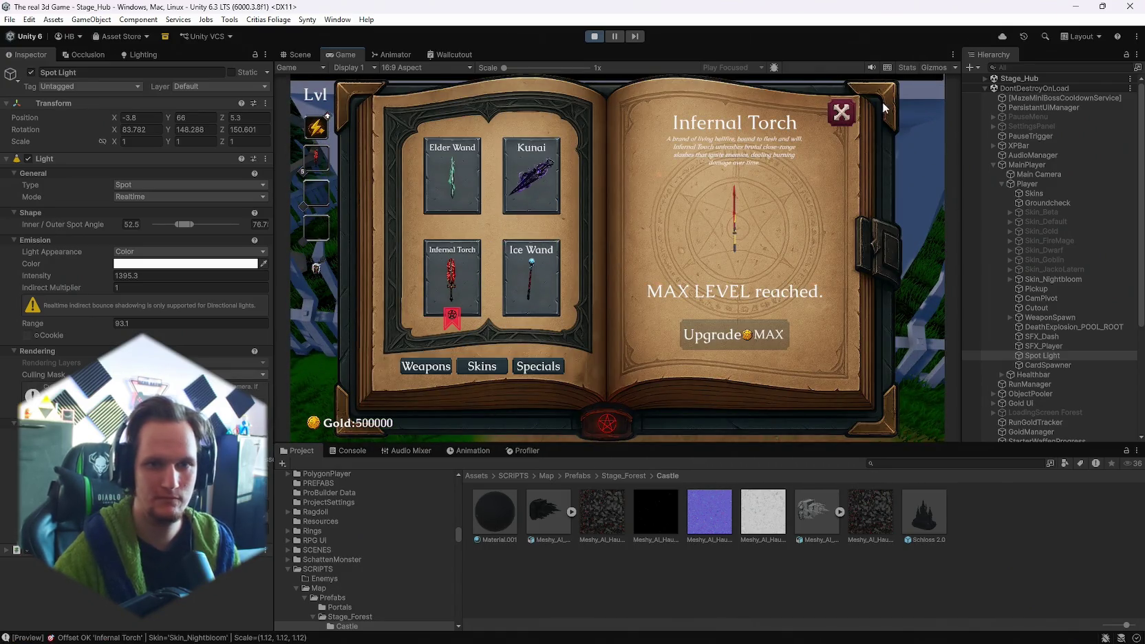
left_click(841, 112)
key("s")
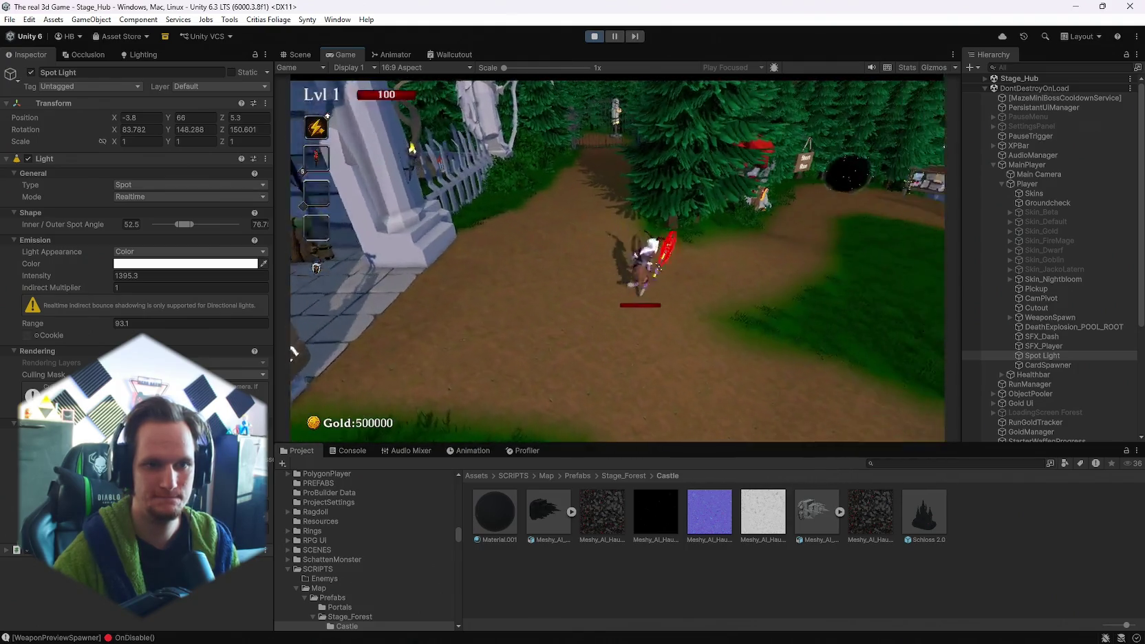
- Enter the hub portal to load Stage_Forest, then pause once Wave 1 starts
key("Escape")
key("Escape")
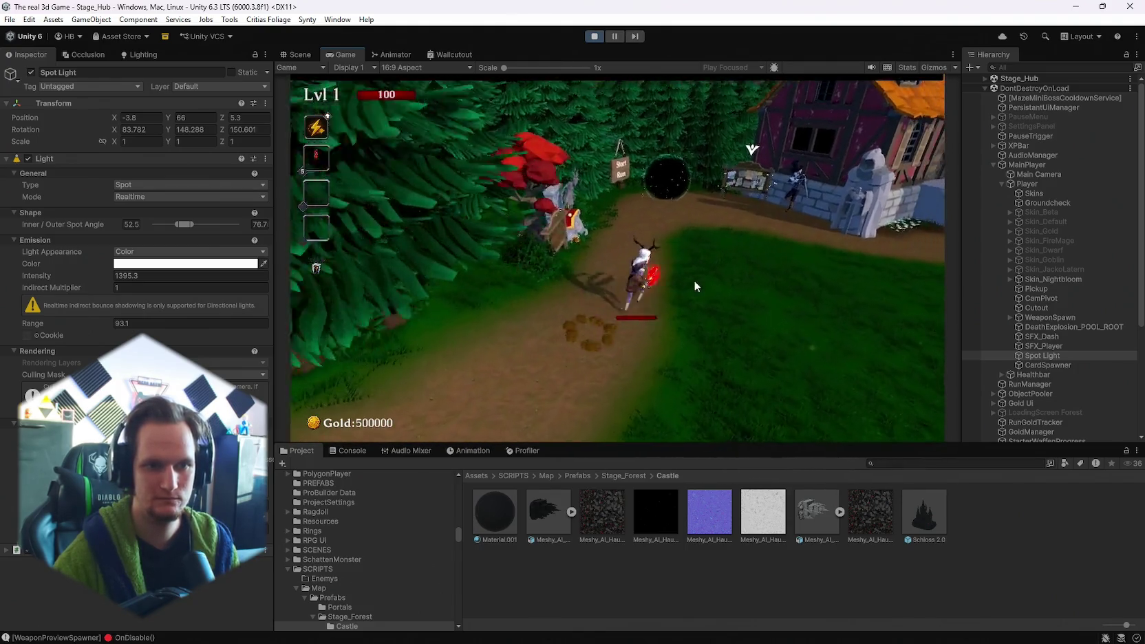
key("w")
key("e")
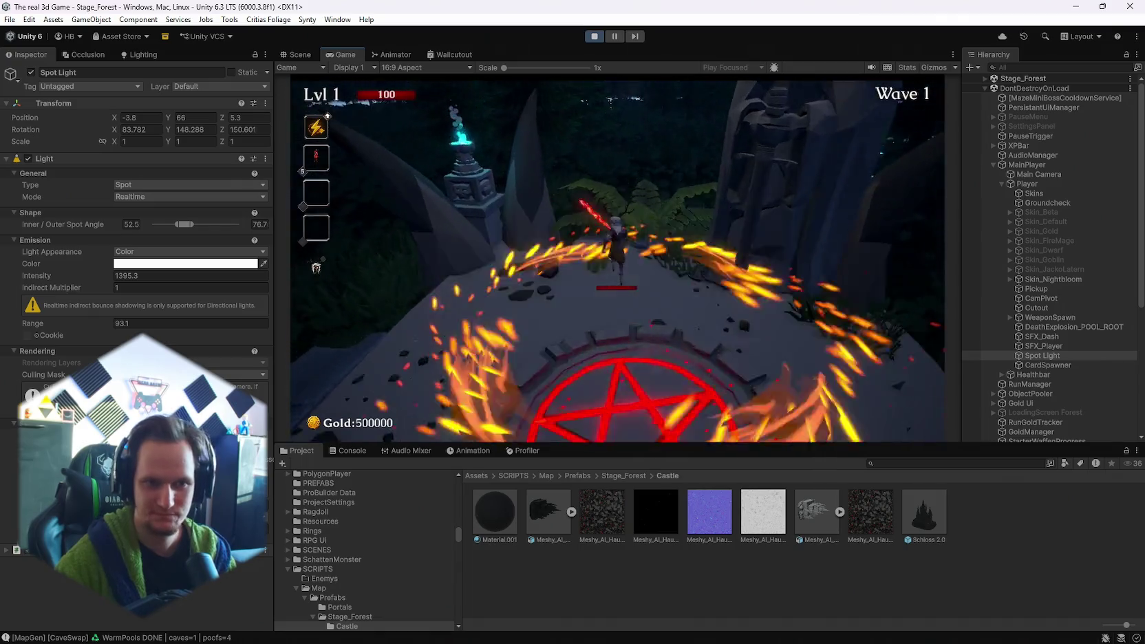
key("Escape")
- Maximize the Game view, resume, and take the Flamethrower and Void Pulse upgrades while fighting
double_click(343, 54)
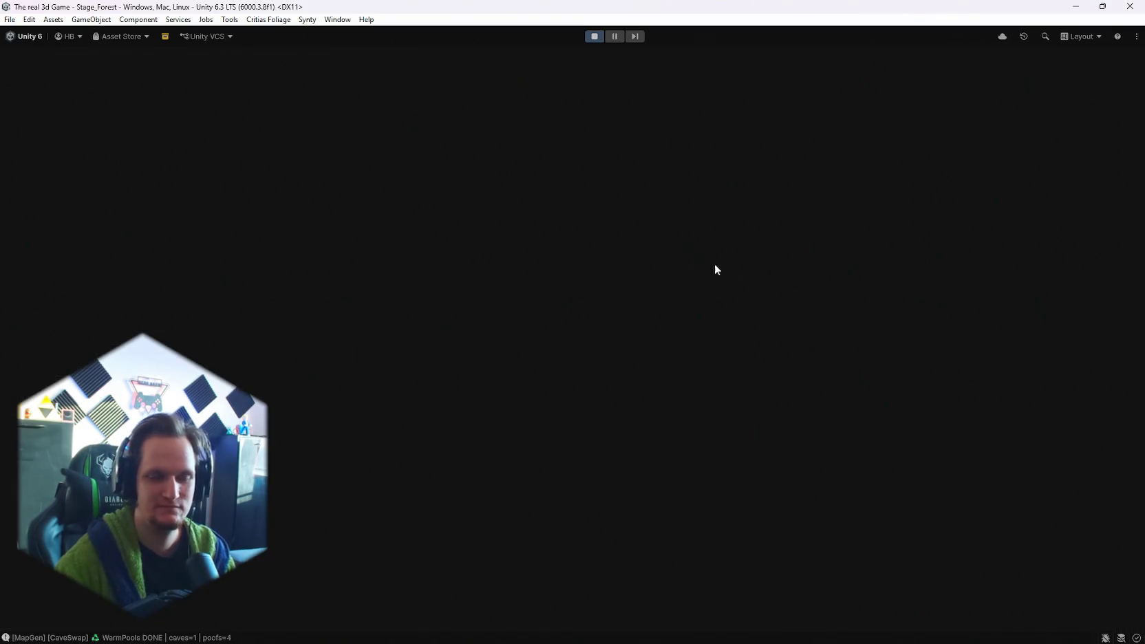
left_click(598, 320)
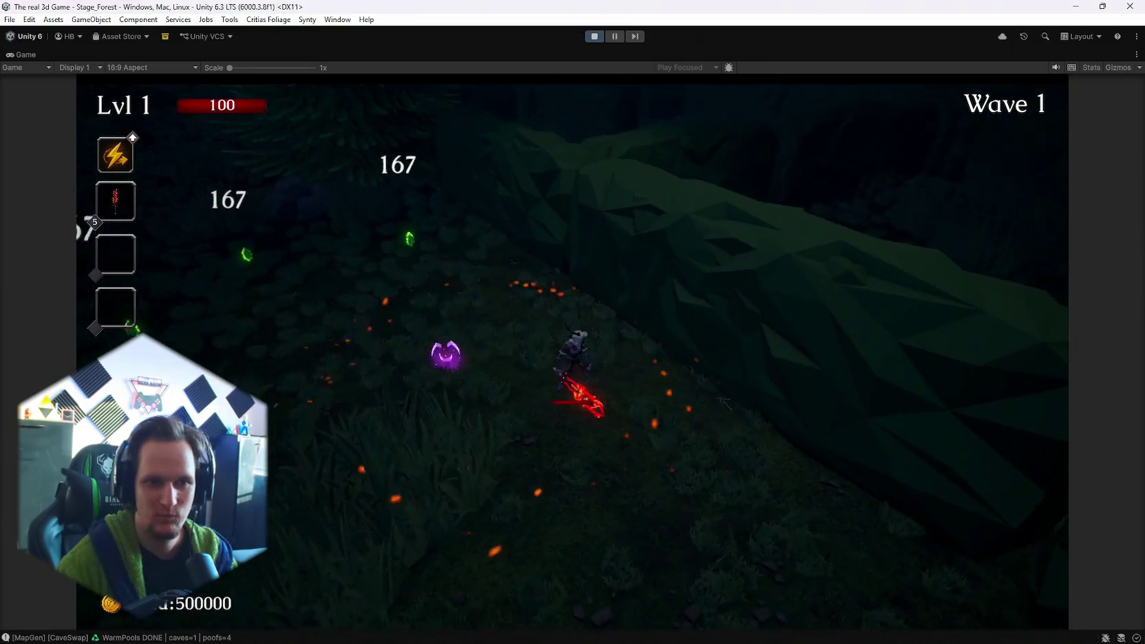
key("Escape")
key("Escape")
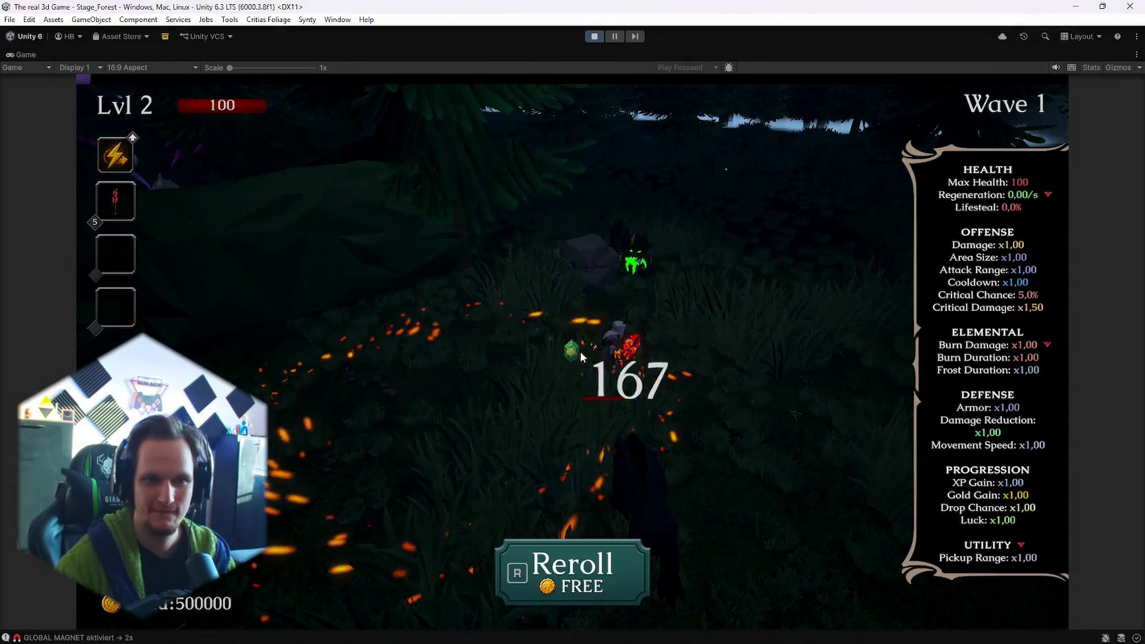
left_click(329, 389)
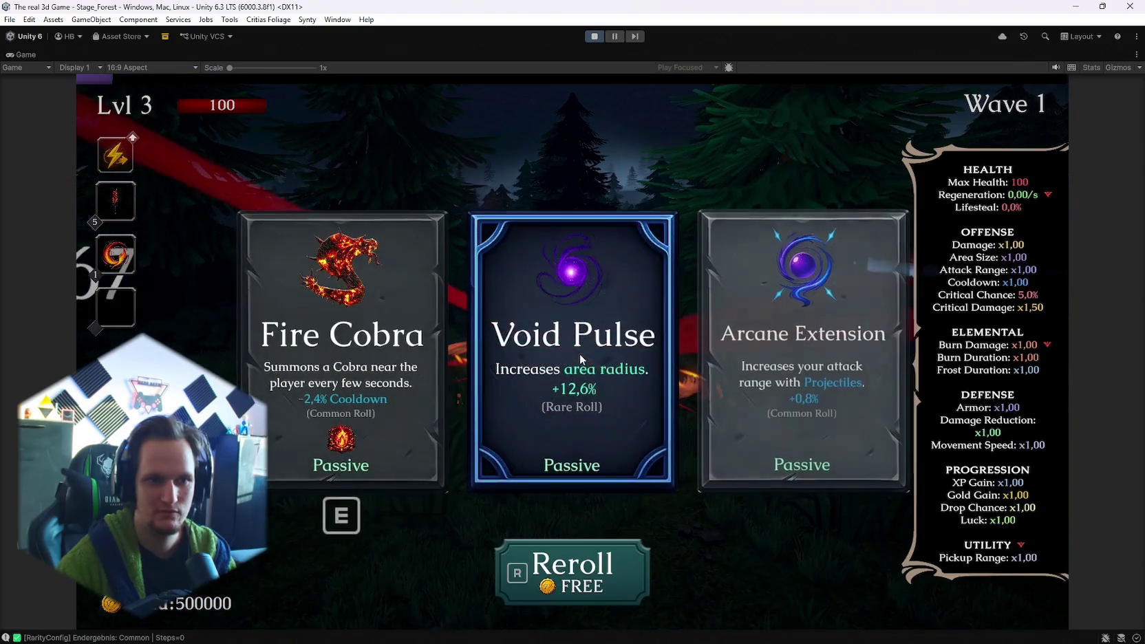
left_click(606, 391)
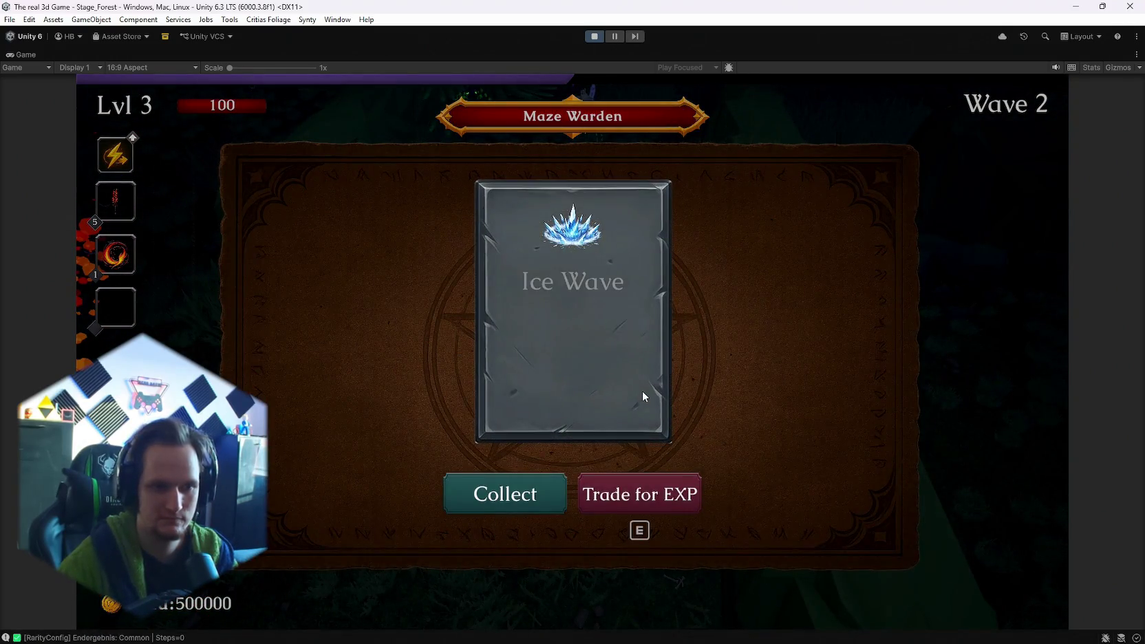
- Trade the Ice Wave reward for EXP and choose a level-4 upgrade card
key("e")
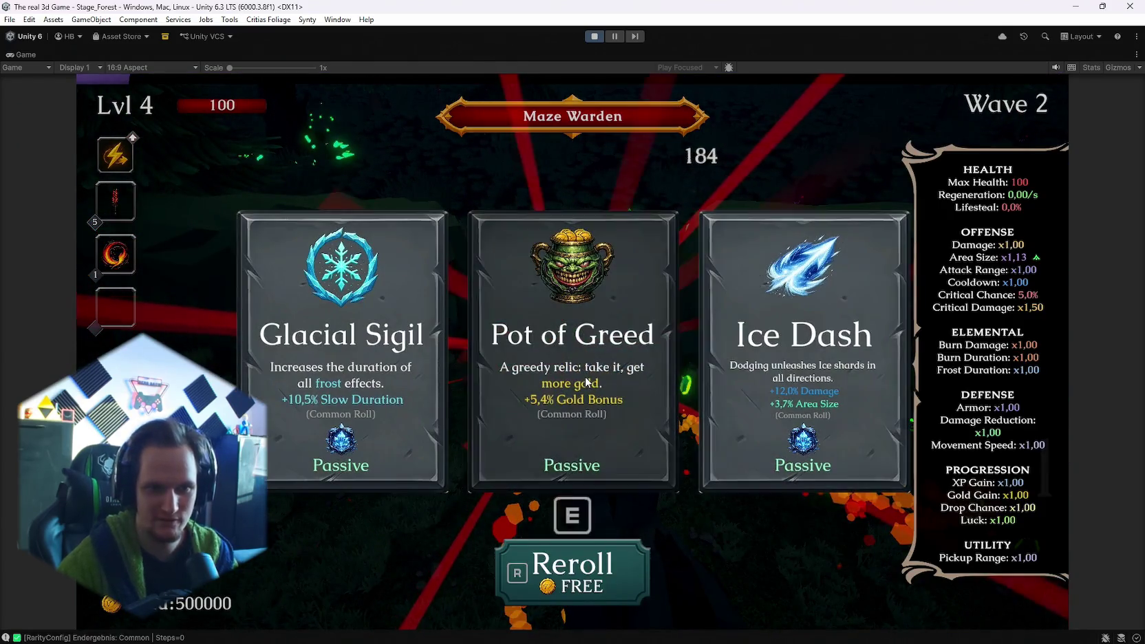
left_click(564, 377)
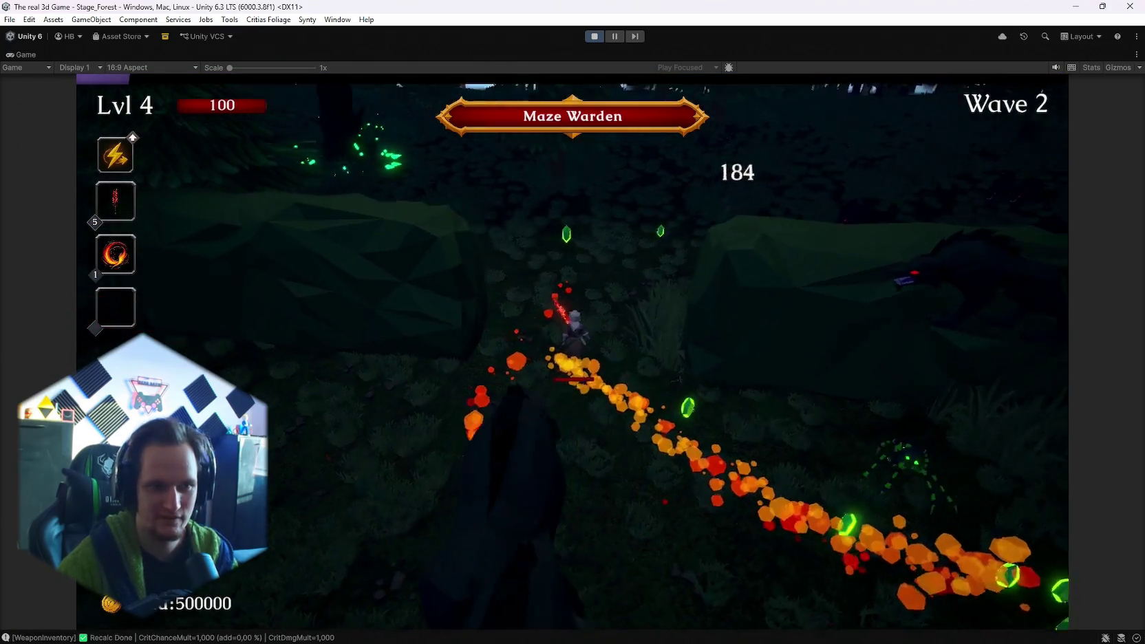
key("w")
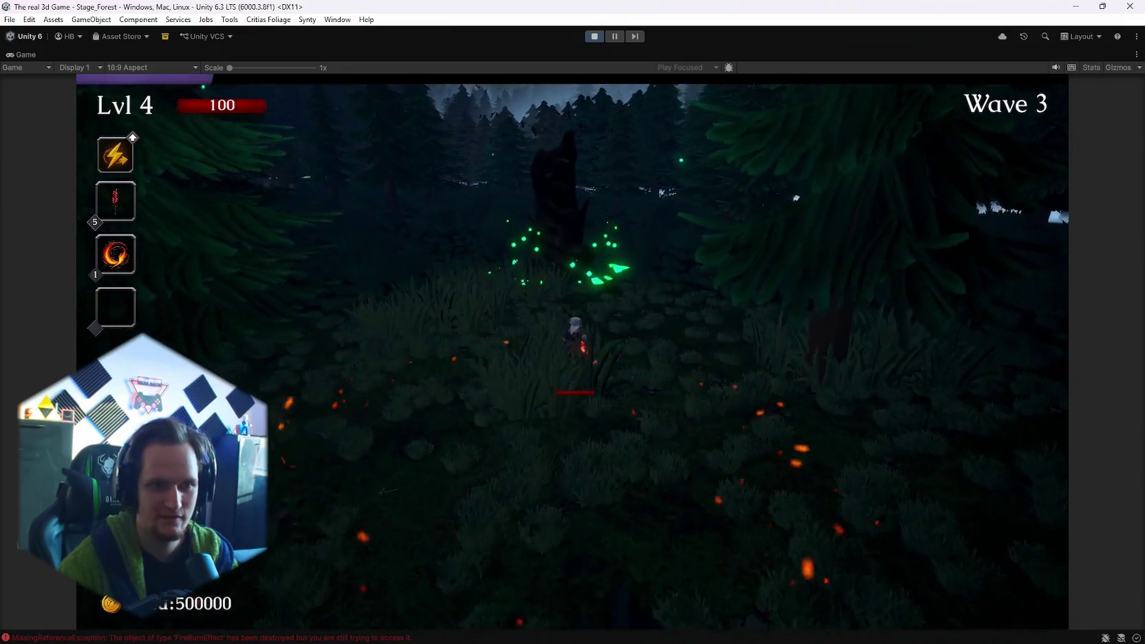
key("d")
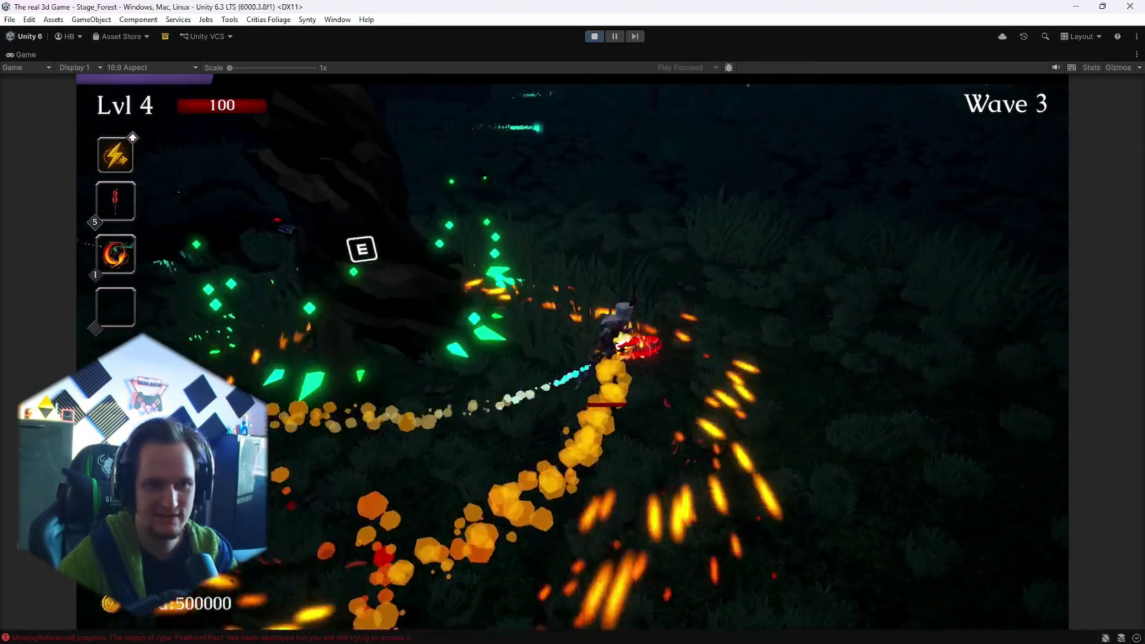
key("w")
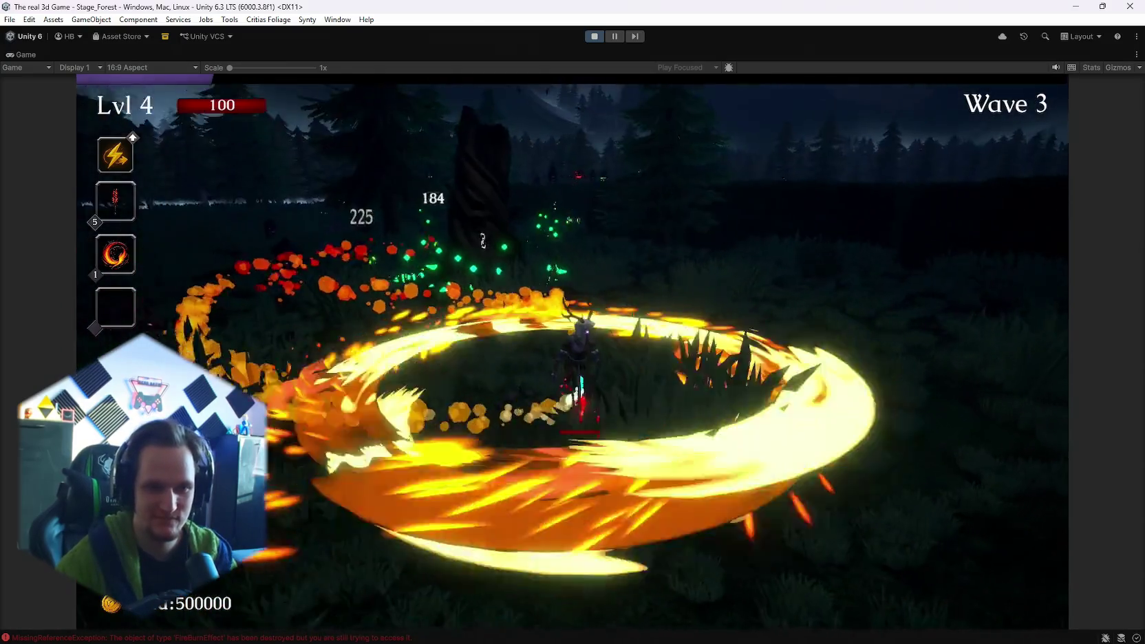
- Move the player through the Wave 3 forest into the rocky crater
key("w")
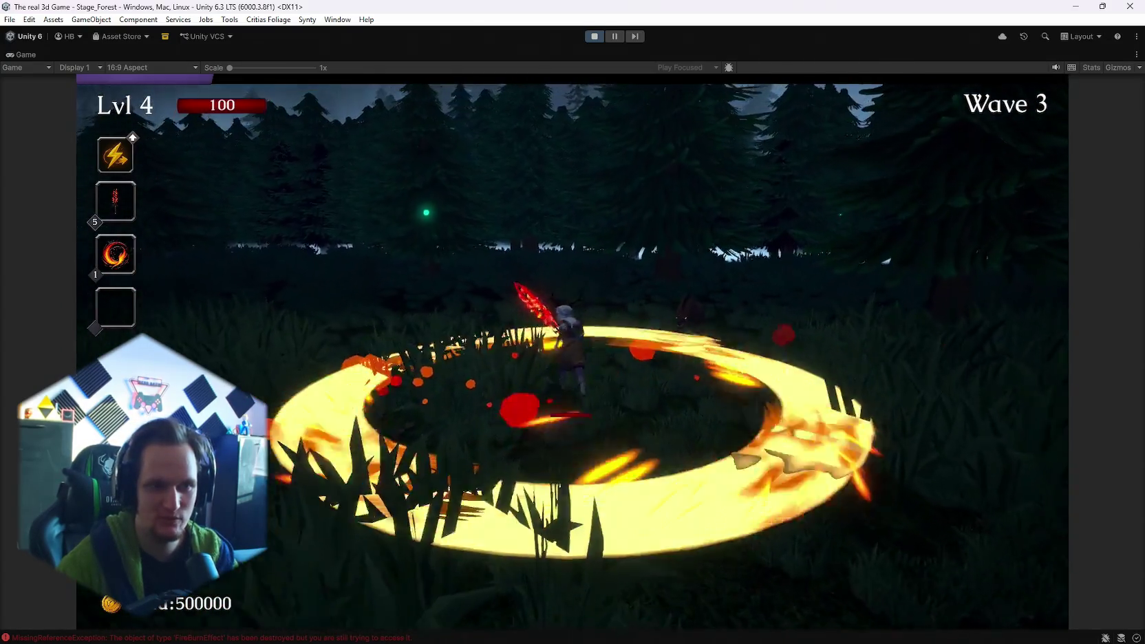
key("w")
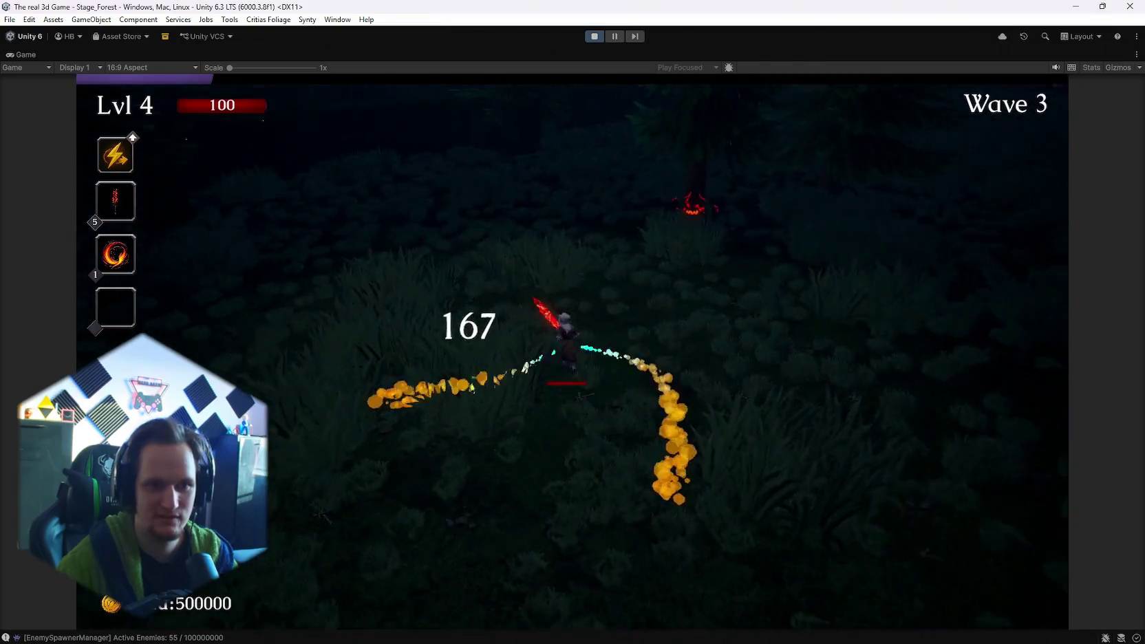
key("w")
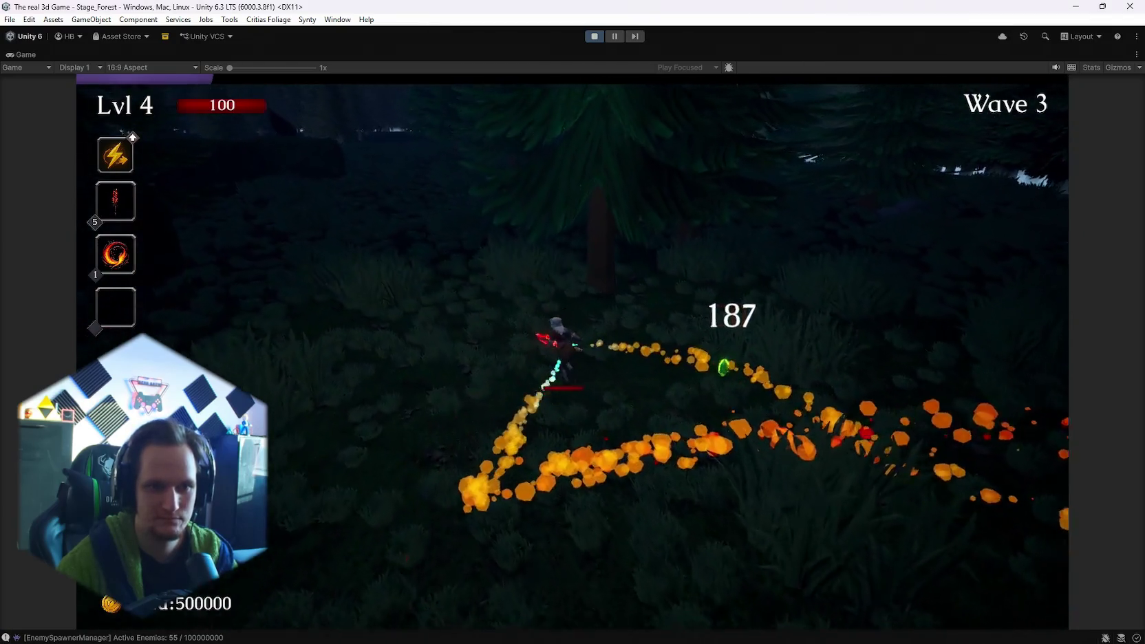
key("w")
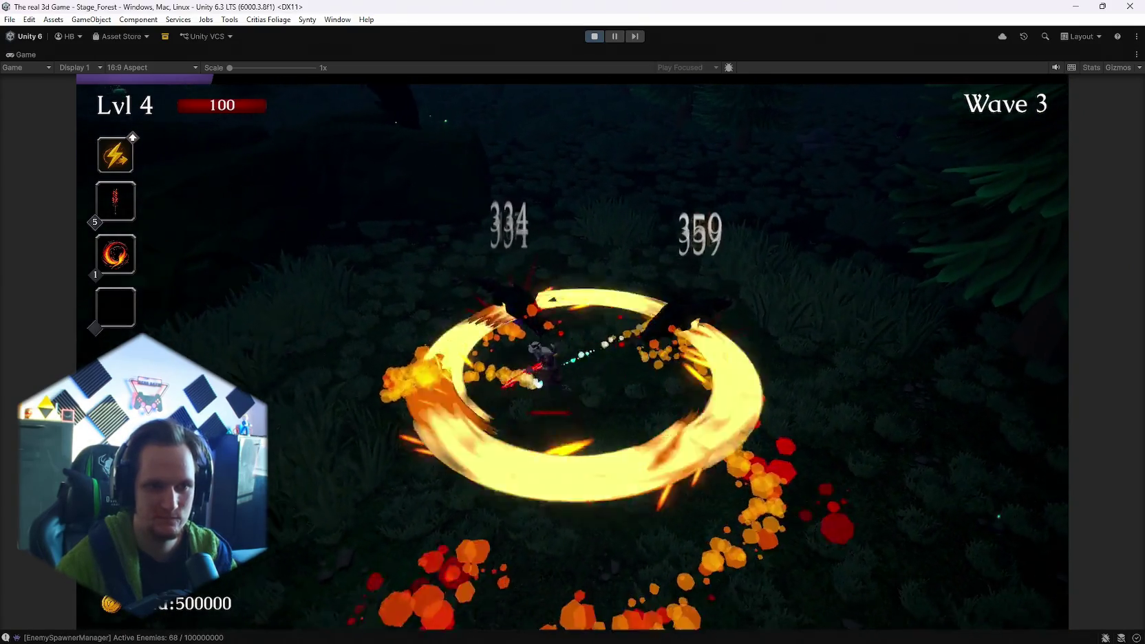
key("w")
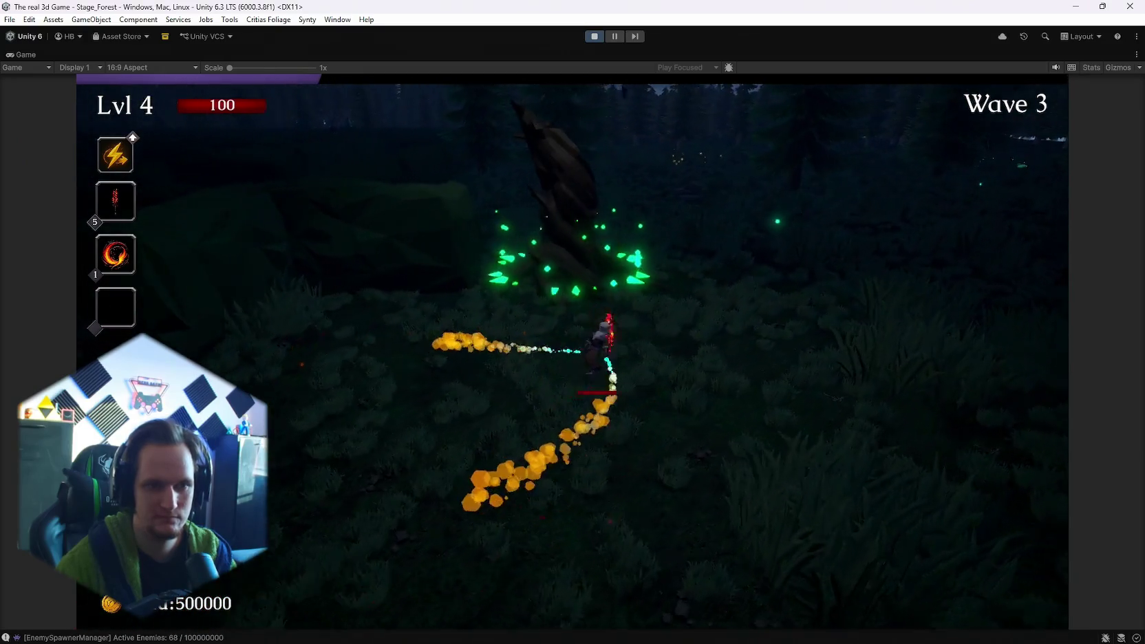
key("w")
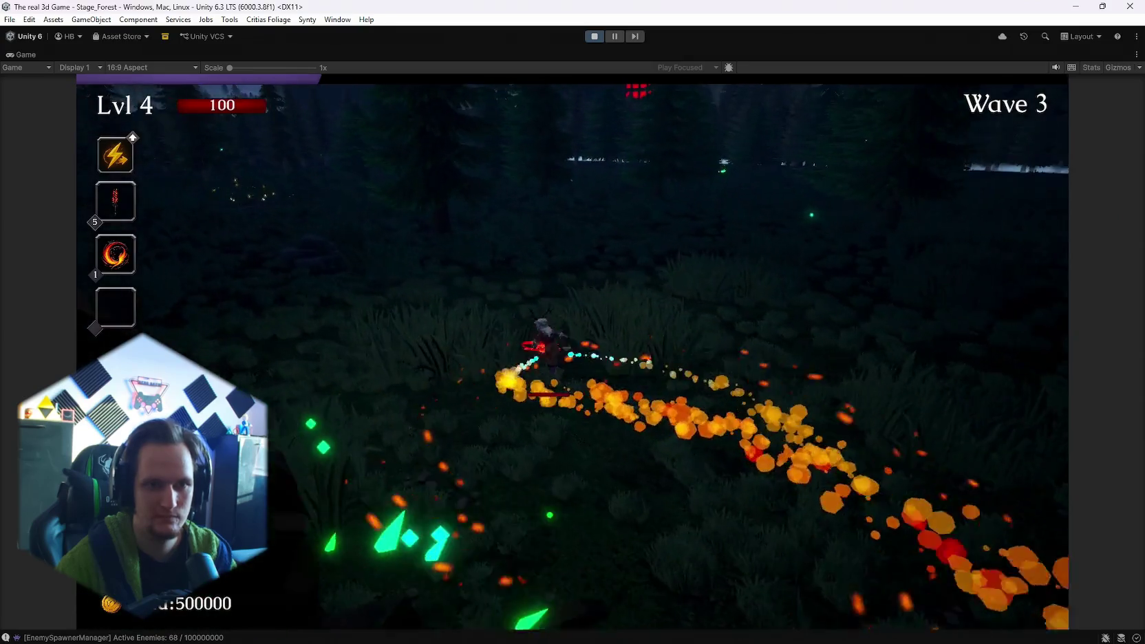
key("w")
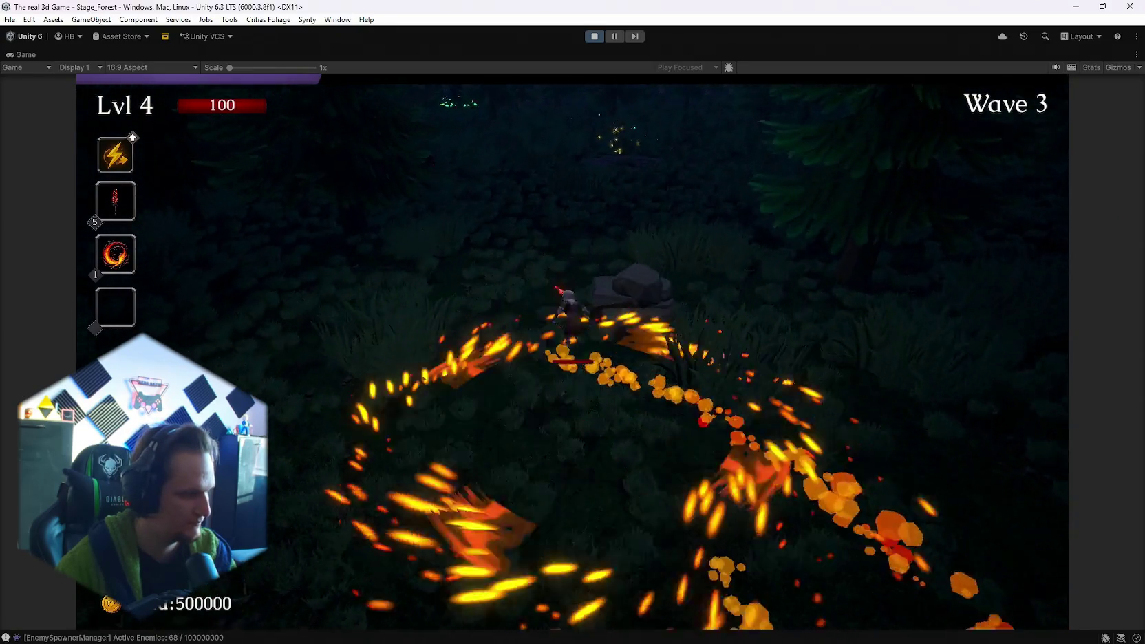
key("w")
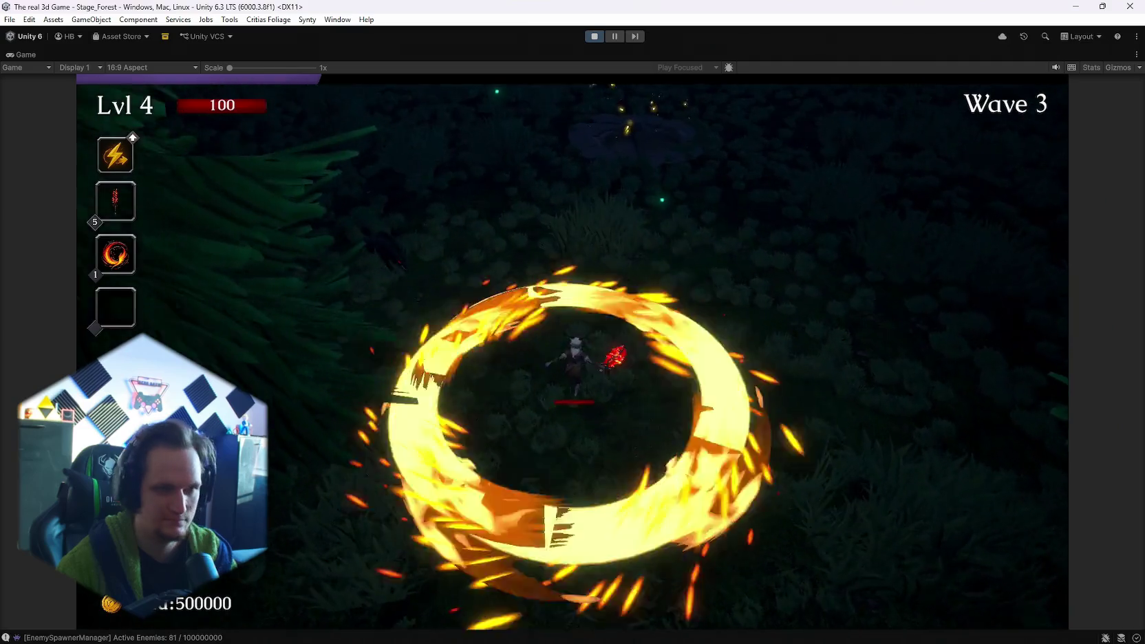
key("w")
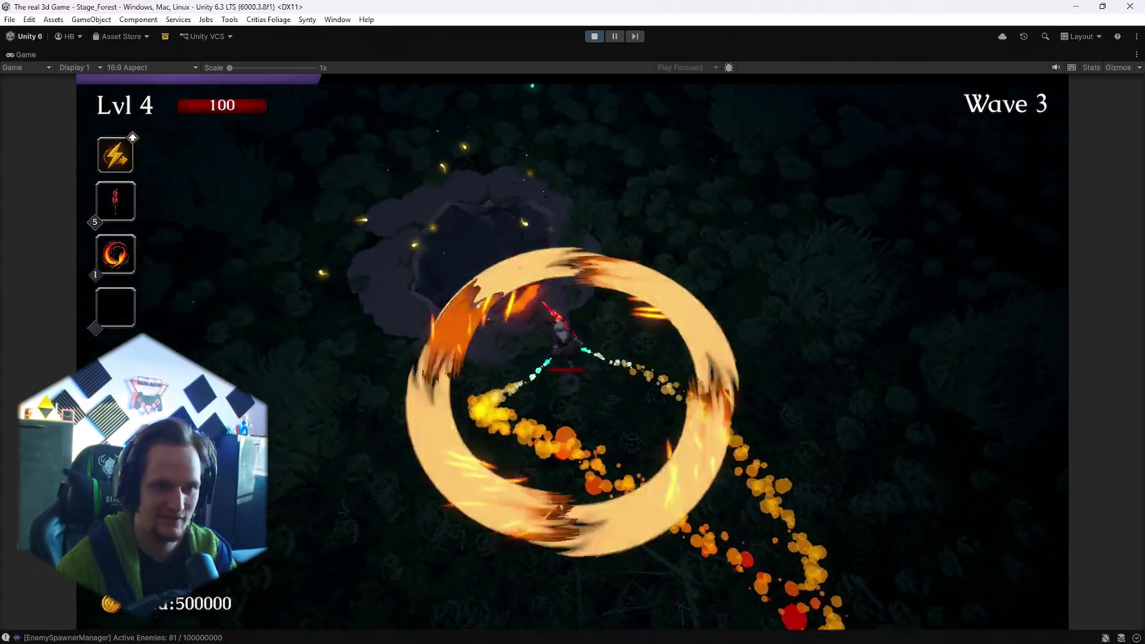
key("w")
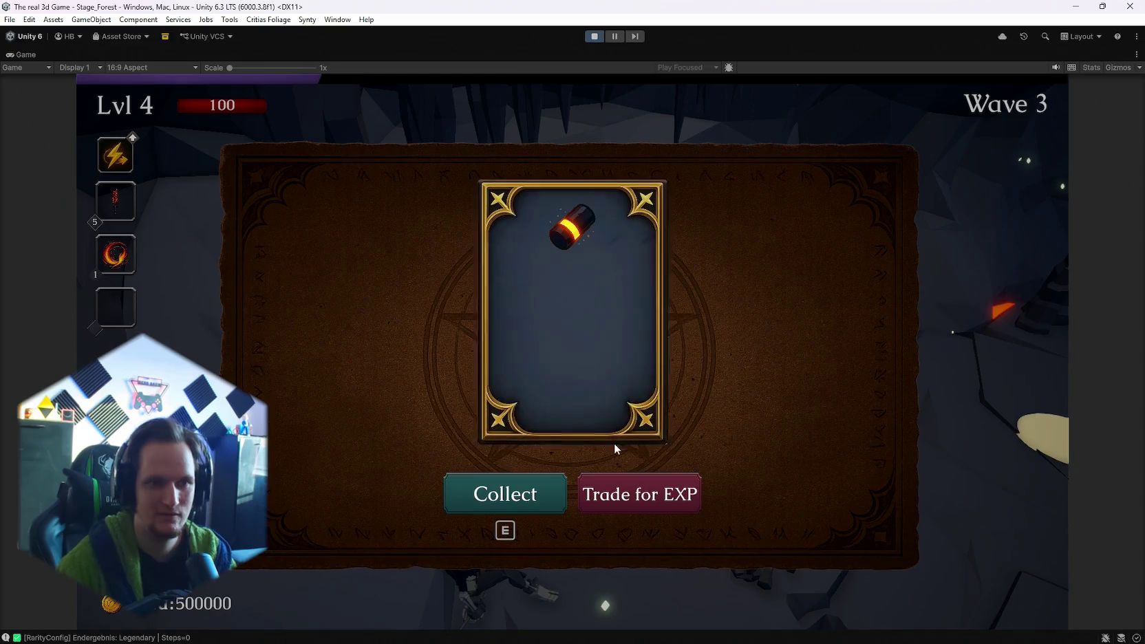
- Collect the Grenade Launcher into slot four and dismiss the Calzifer reward card
key("e")
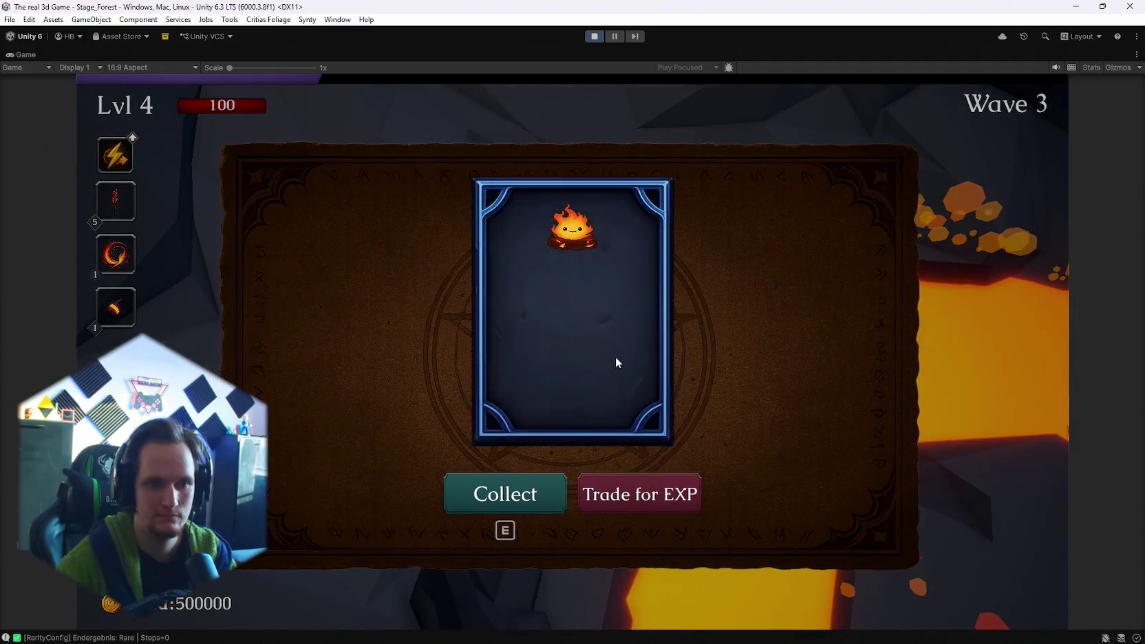
key("e")
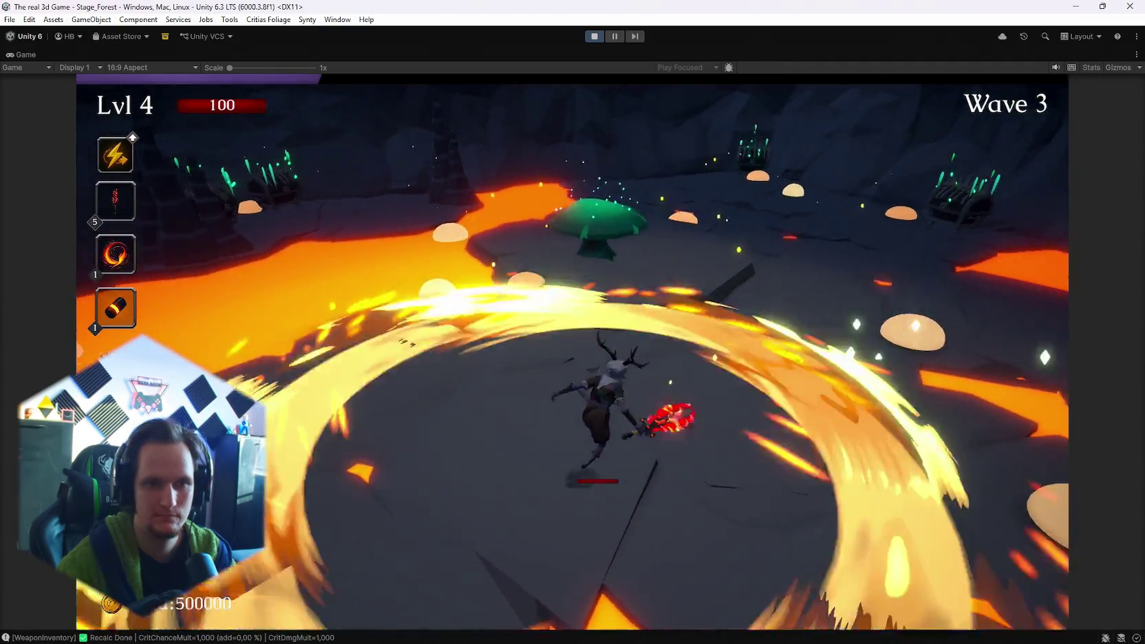
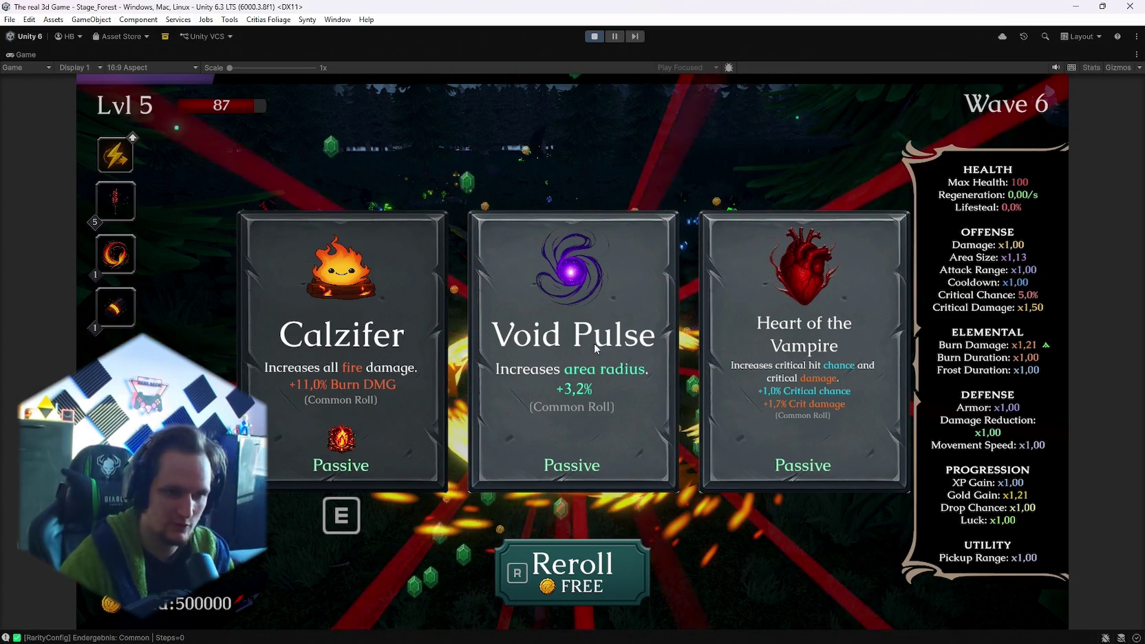
- Pick the Void Pulse upgrade card to finish the wave 6 test play
left_click(587, 358)
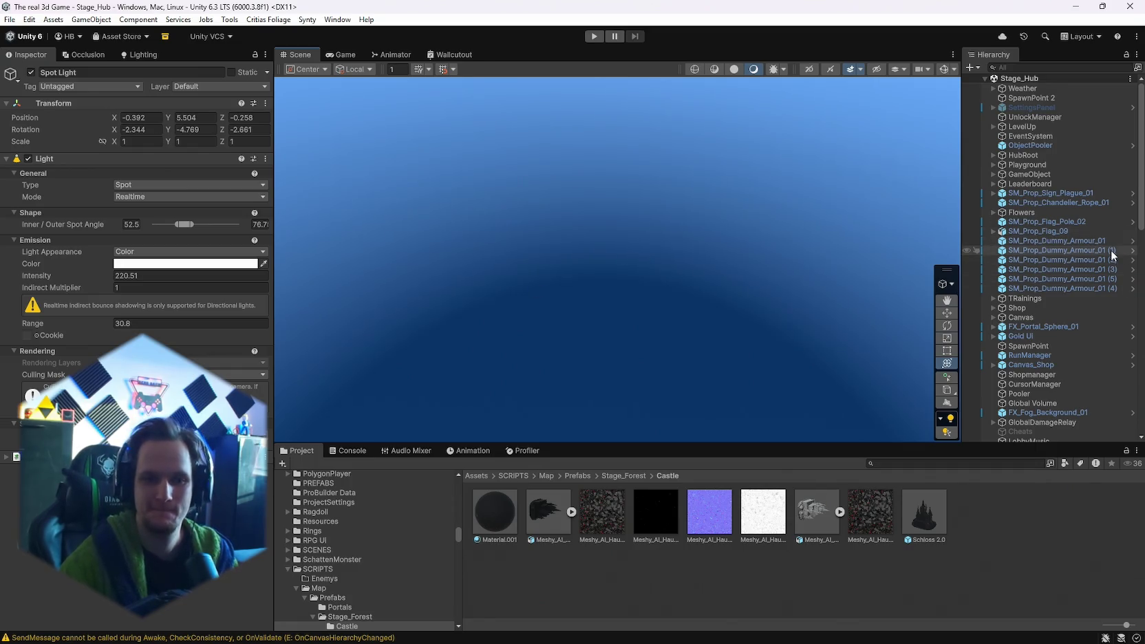
- Parent the Spot Light under Player, then orbit and frame the Player close-up
scroll(1060, 262, "down", 10)
mouse_move(1052, 321)
left_mouse_down()
mouse_move(1041, 317)
mouse_move(1025, 186)
left_mouse_up()
double_click(1025, 184)
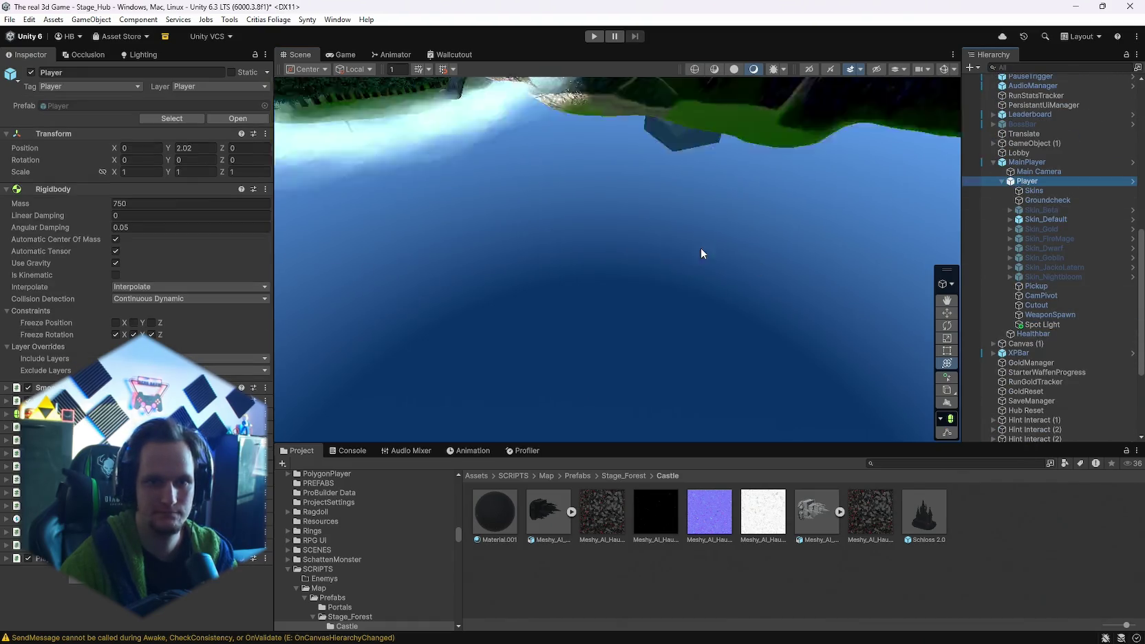
mouse_move(619, 261)
left_mouse_down()
mouse_move(309, 137)
mouse_move(135, 93)
mouse_move(64, 125)
mouse_move(55, 214)
mouse_move(888, 96)
mouse_move(766, 68)
mouse_move(825, 103)
mouse_move(956, 138)
left_mouse_up()
key("f")
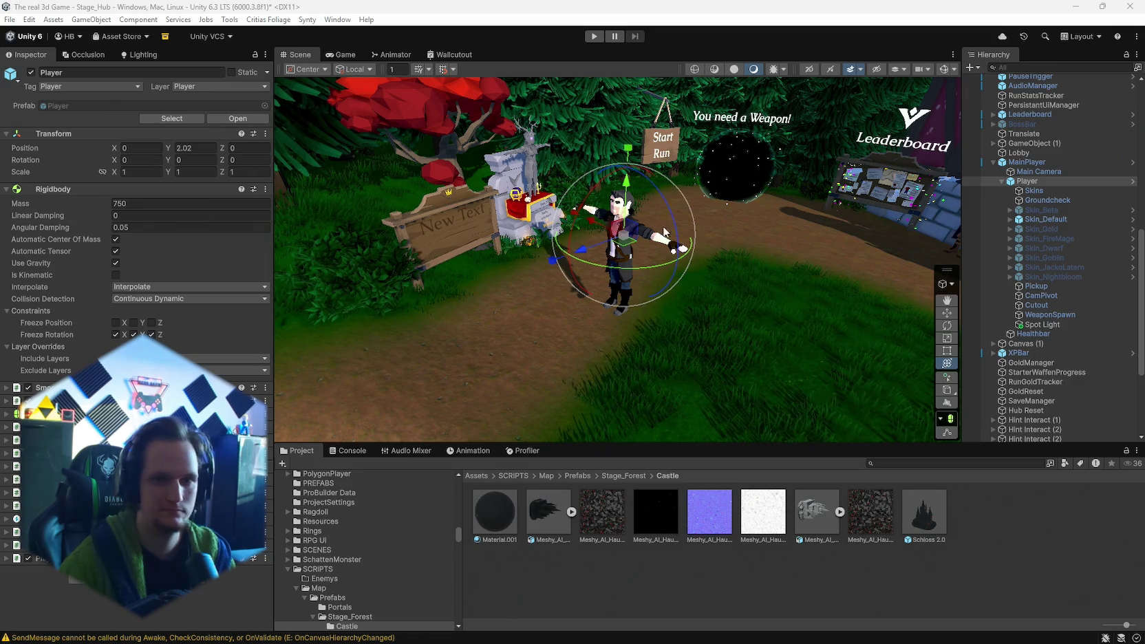
- Set the Spot Light's position to -3.8, 66, 5.3
left_click(1042, 326)
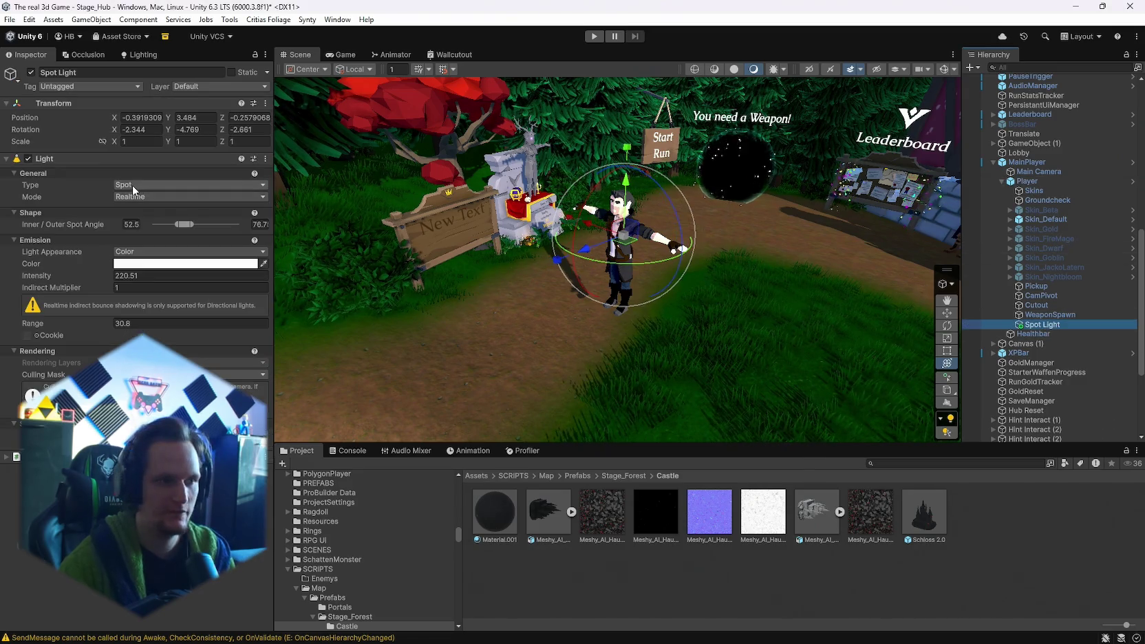
left_click(152, 118)
type("-3")
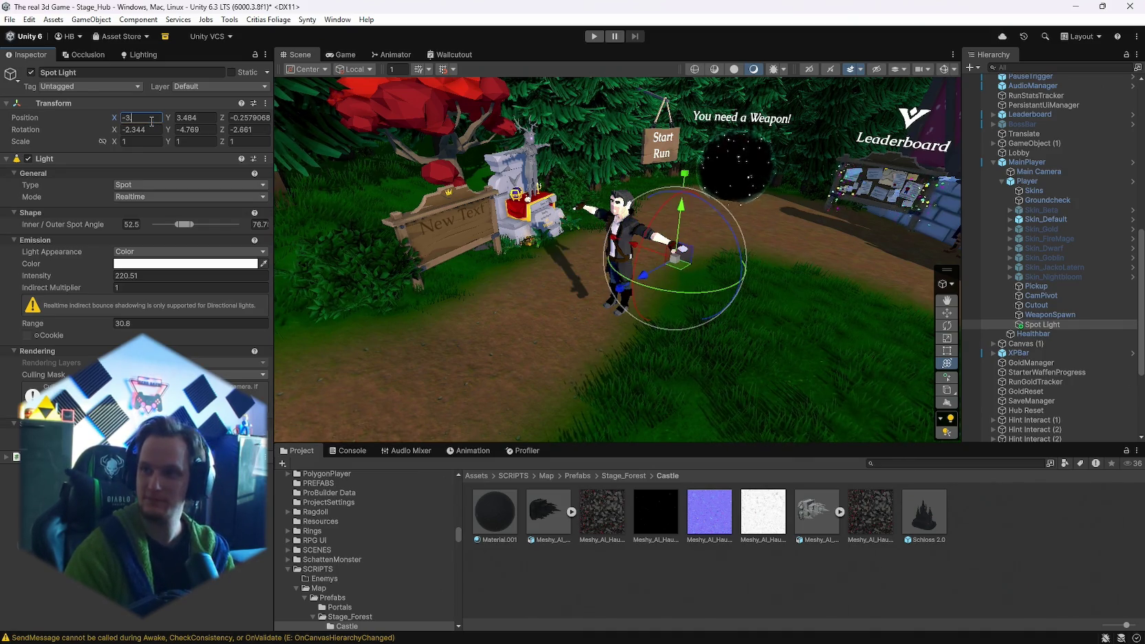
type(".8")
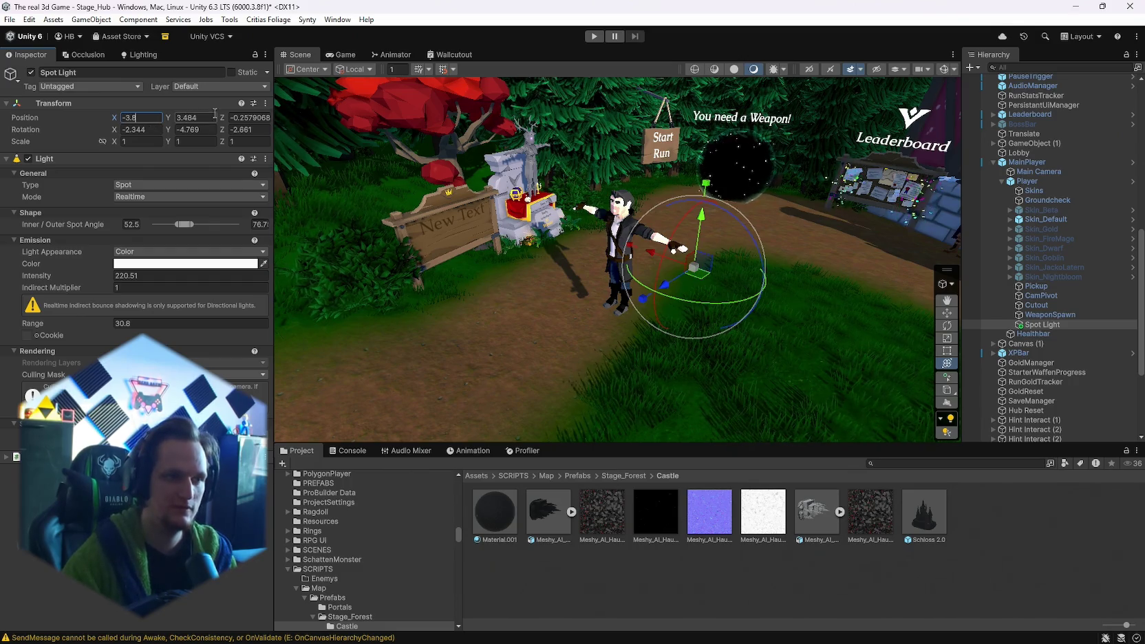
left_click(211, 115)
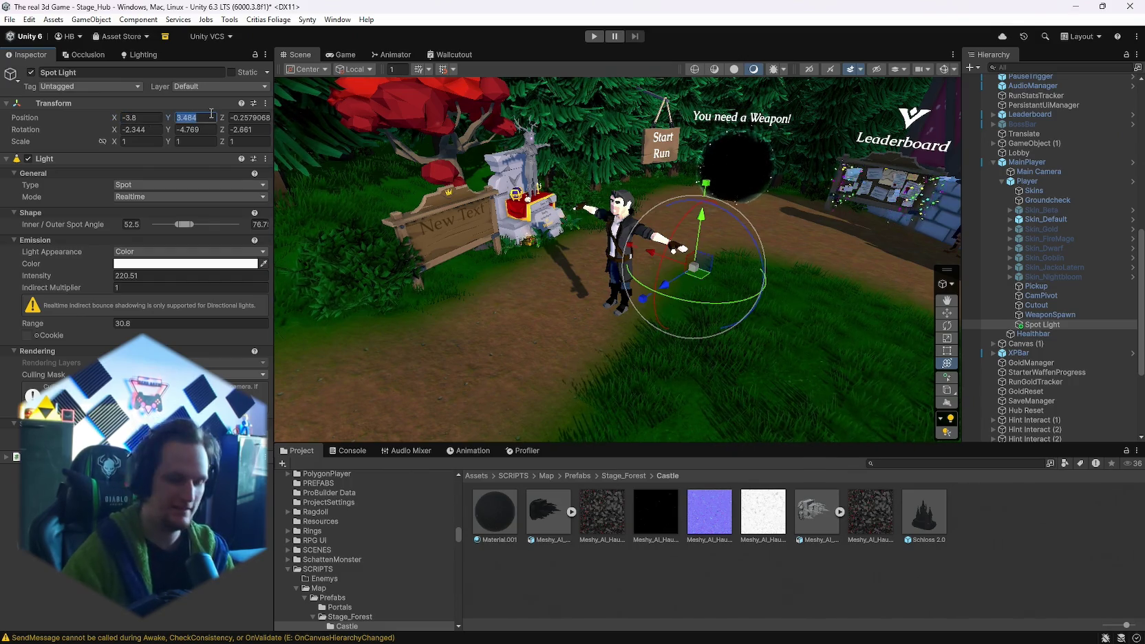
type("66")
left_click(247, 118)
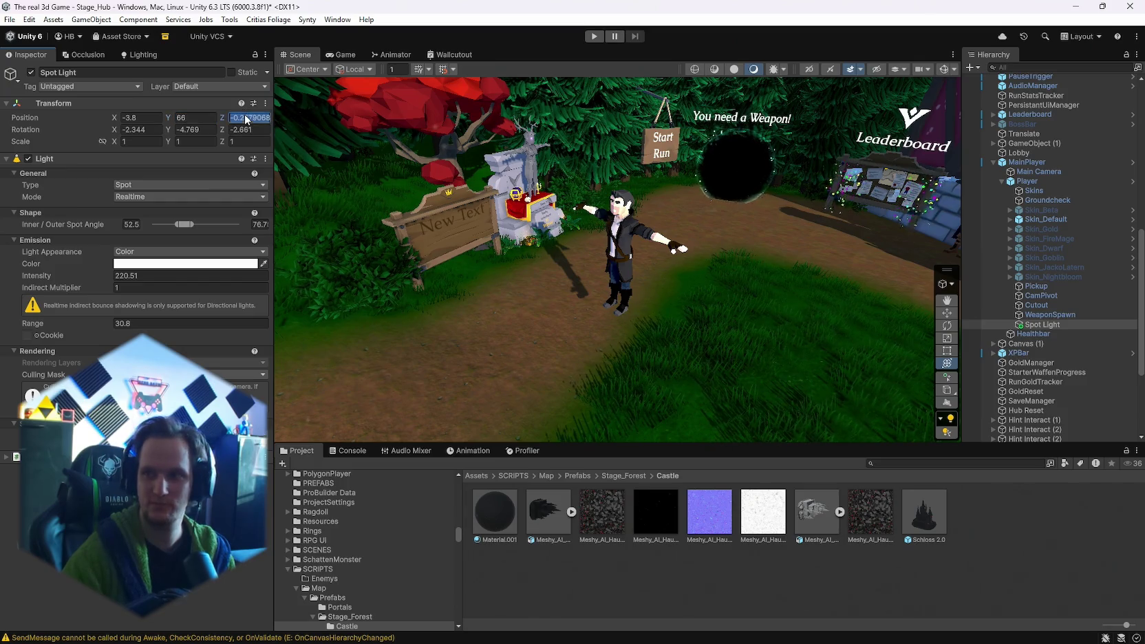
type("5.3")
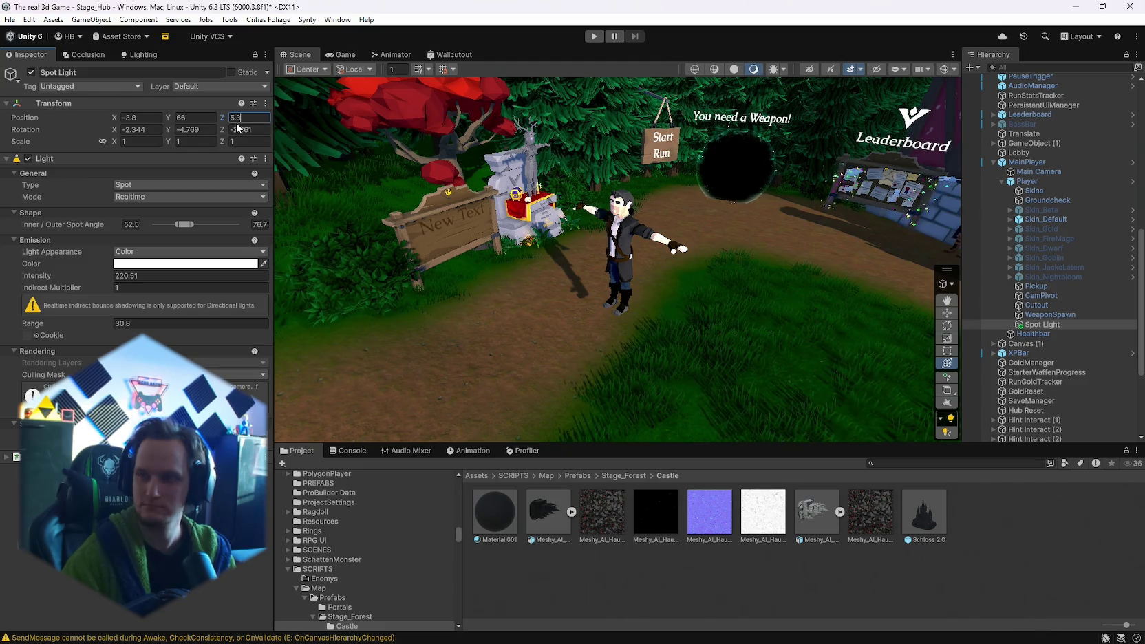
- Set the Spot Light's rotation to 83.782, 148.288, 150.601
key("Tab")
type("83.78")
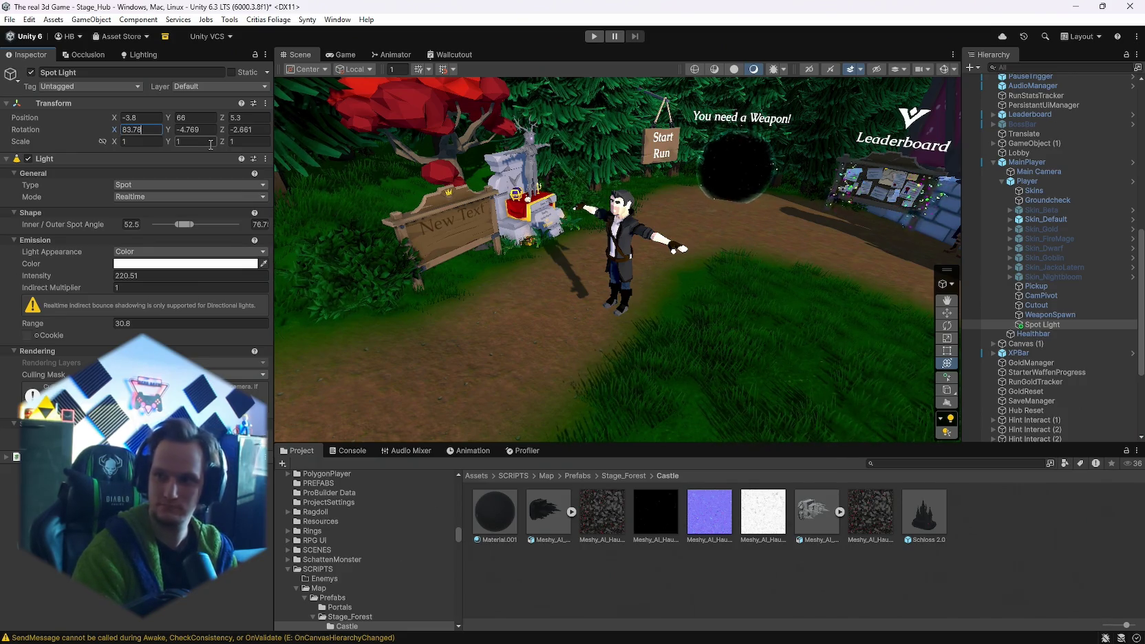
type("2")
left_click(200, 130)
type("148")
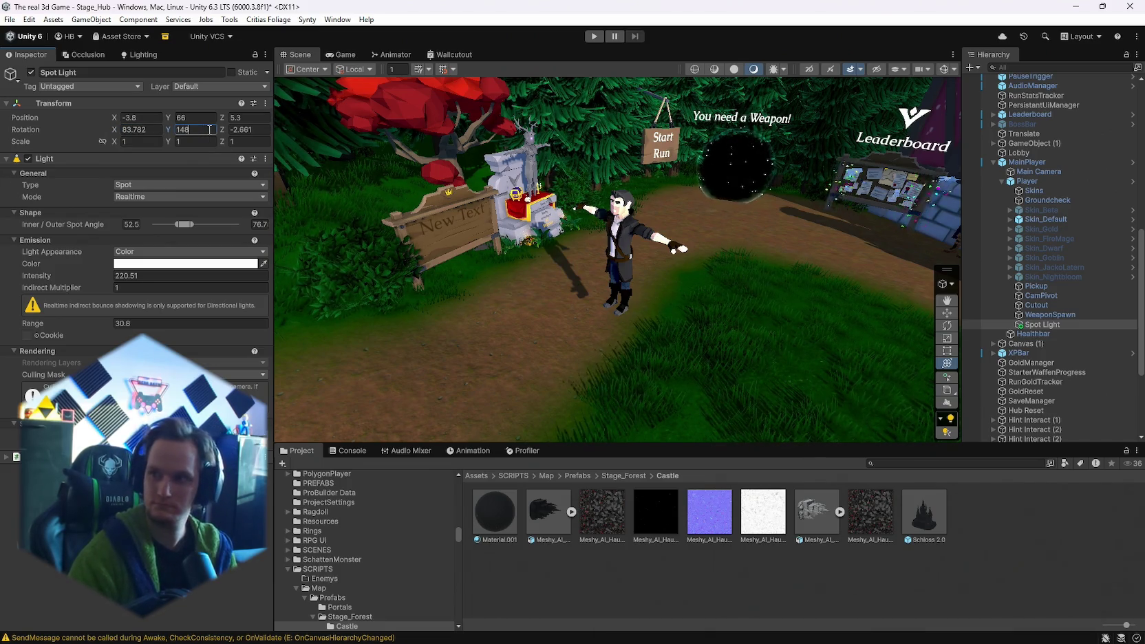
type(".288")
left_click(247, 133)
type("150")
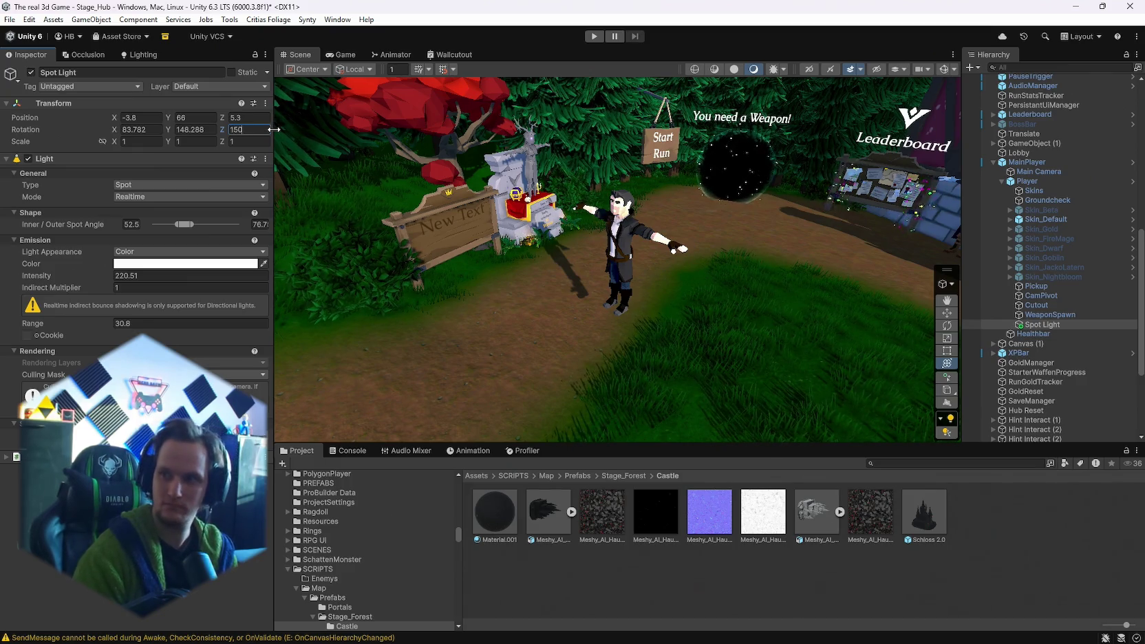
type(".601")
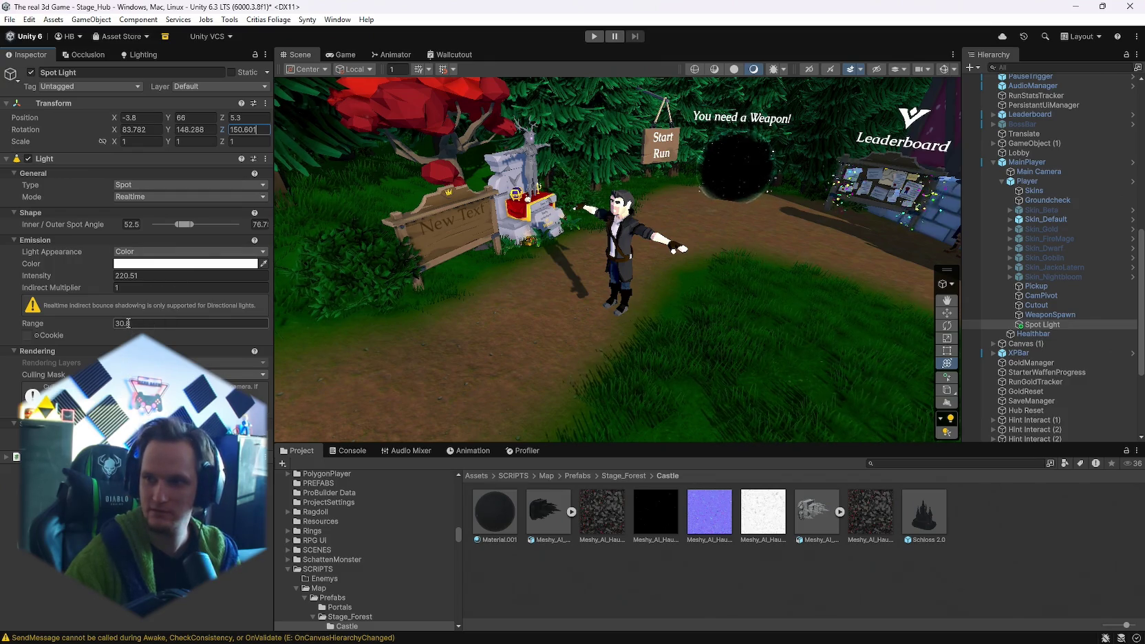
- Give the Spot Light range 93.1 and intensity 1295.3, leaving the Culling Mask unchanged
left_click(127, 323)
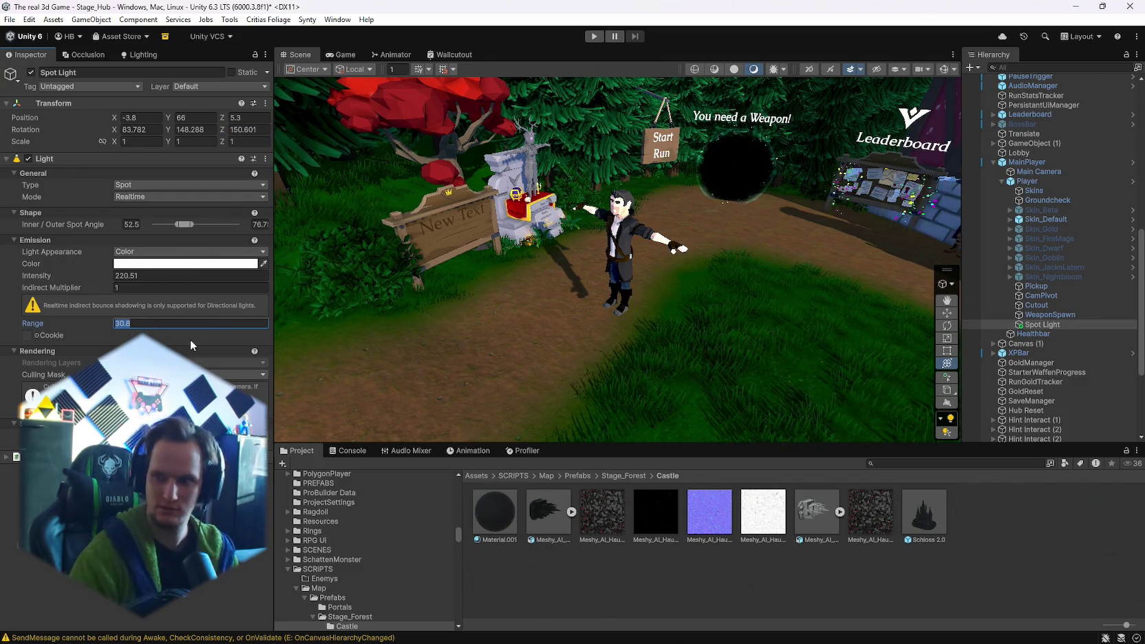
type("93.1")
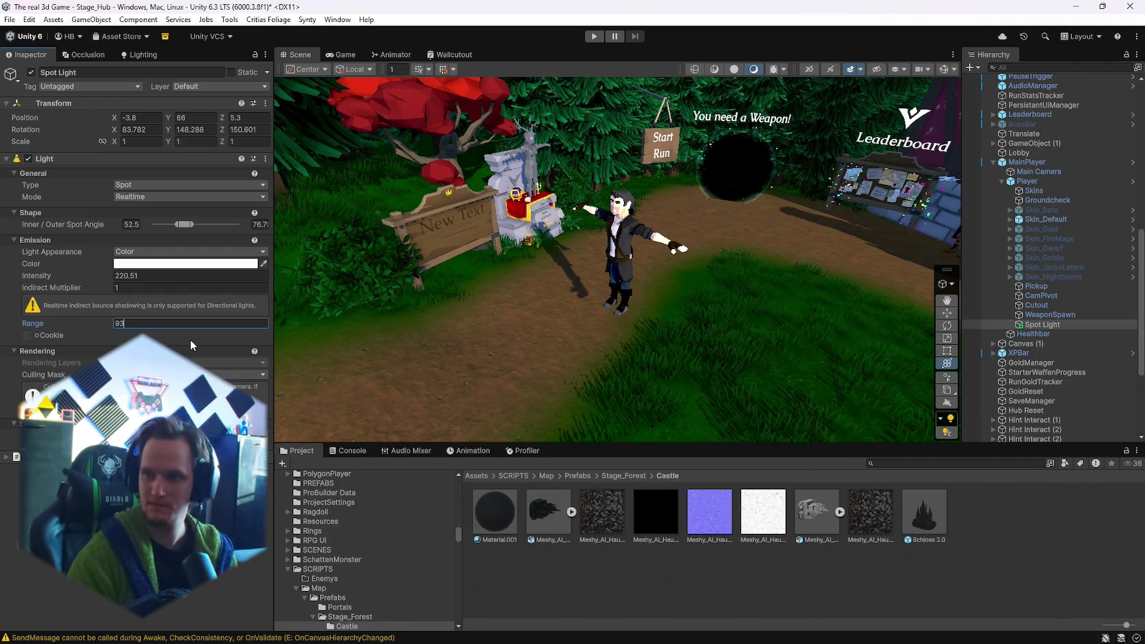
left_click(154, 277)
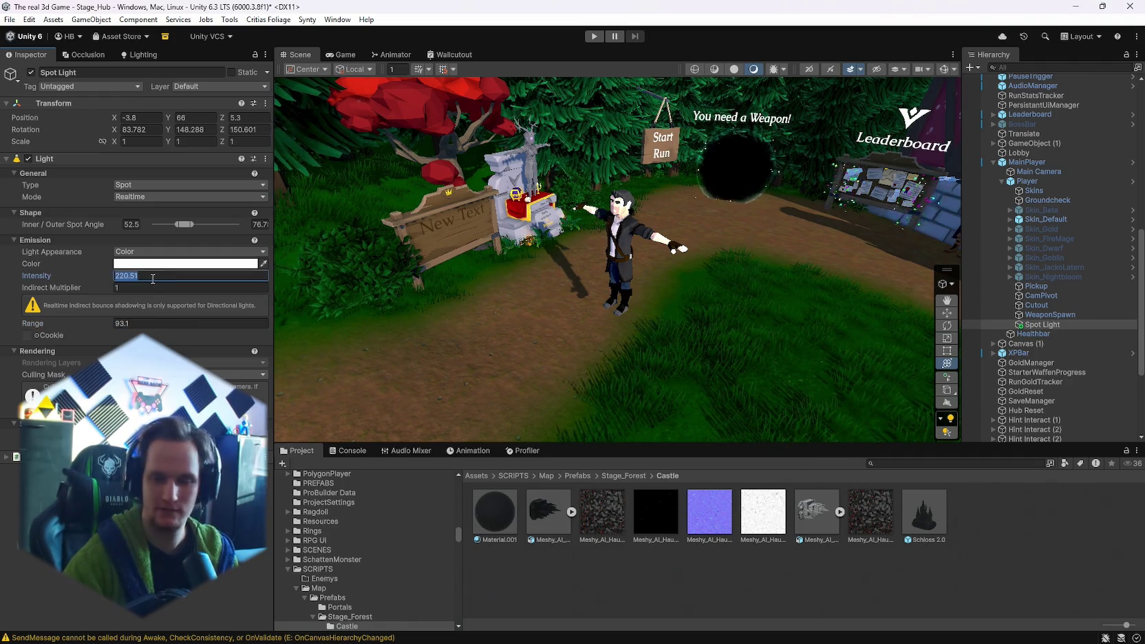
type("1295")
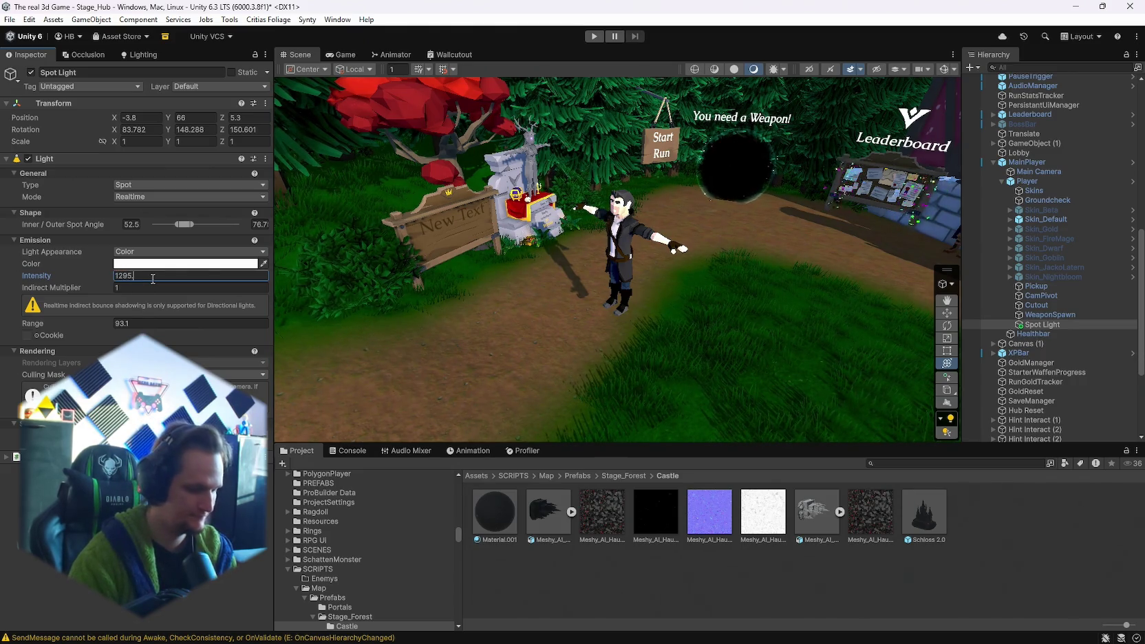
type(".3")
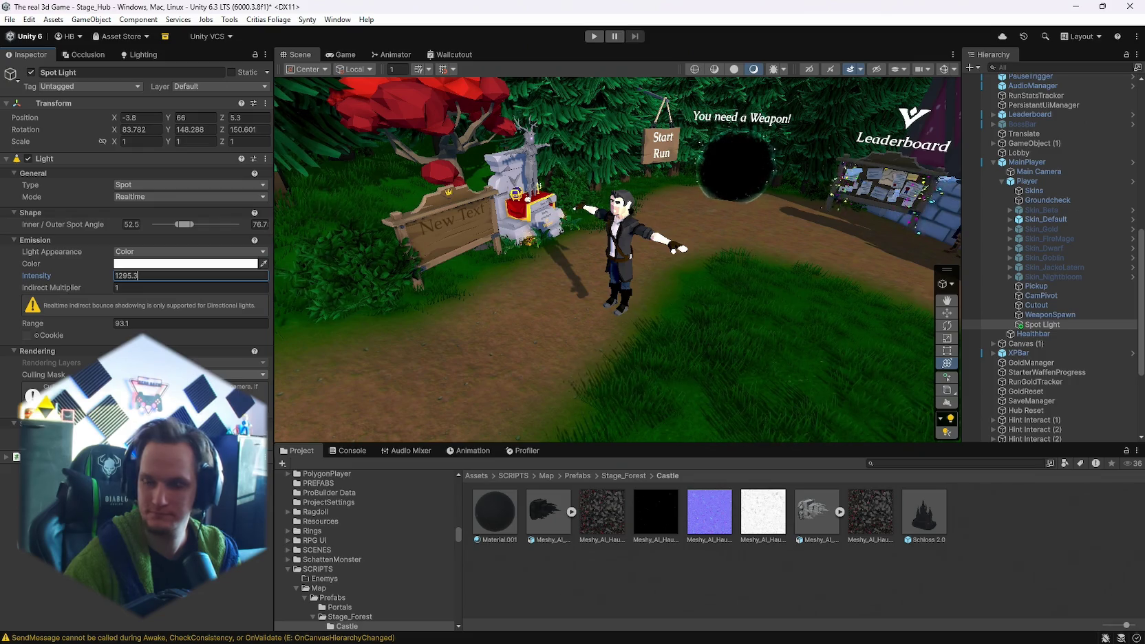
left_click(206, 374)
key("Escape")
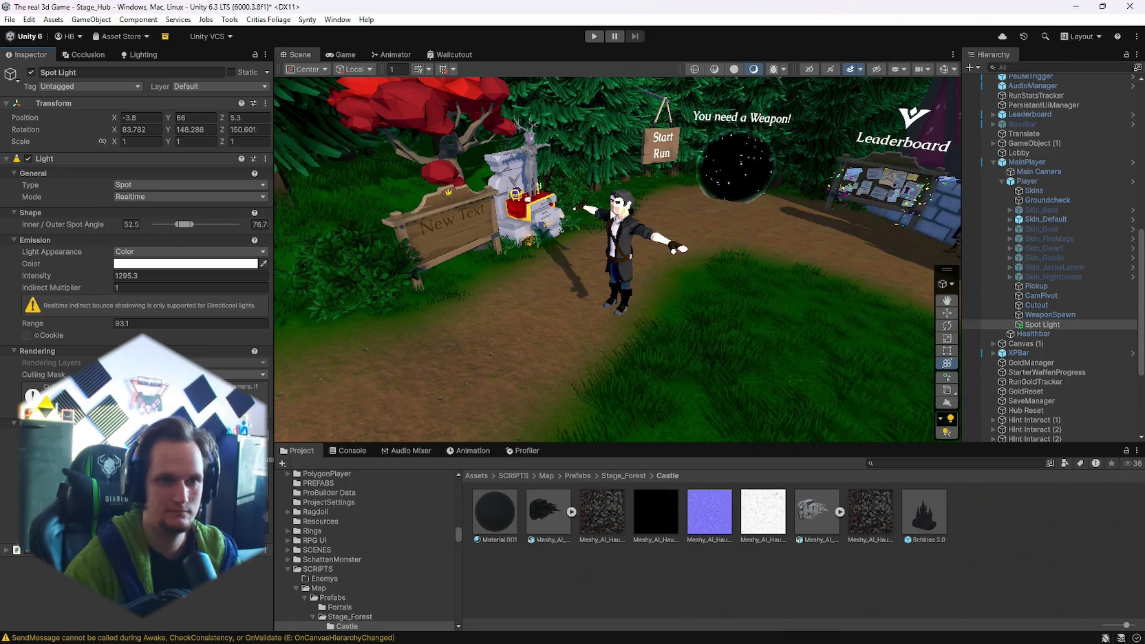
- Frame the Spot Light and fly the view from the temple across the courtyard houses
key("f")
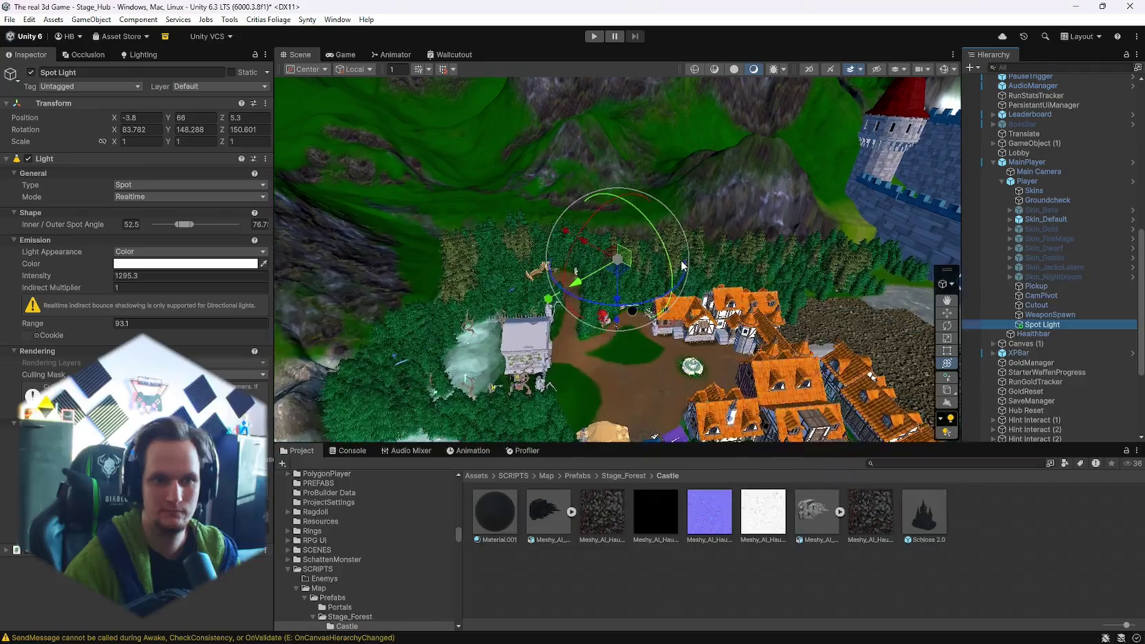
mouse_move(682, 265)
left_mouse_down()
mouse_move(705, 184)
mouse_move(740, 345)
mouse_move(118, 142)
mouse_move(1107, 125)
mouse_move(757, 207)
mouse_move(550, 275)
mouse_move(452, 277)
mouse_move(450, 253)
left_mouse_up()
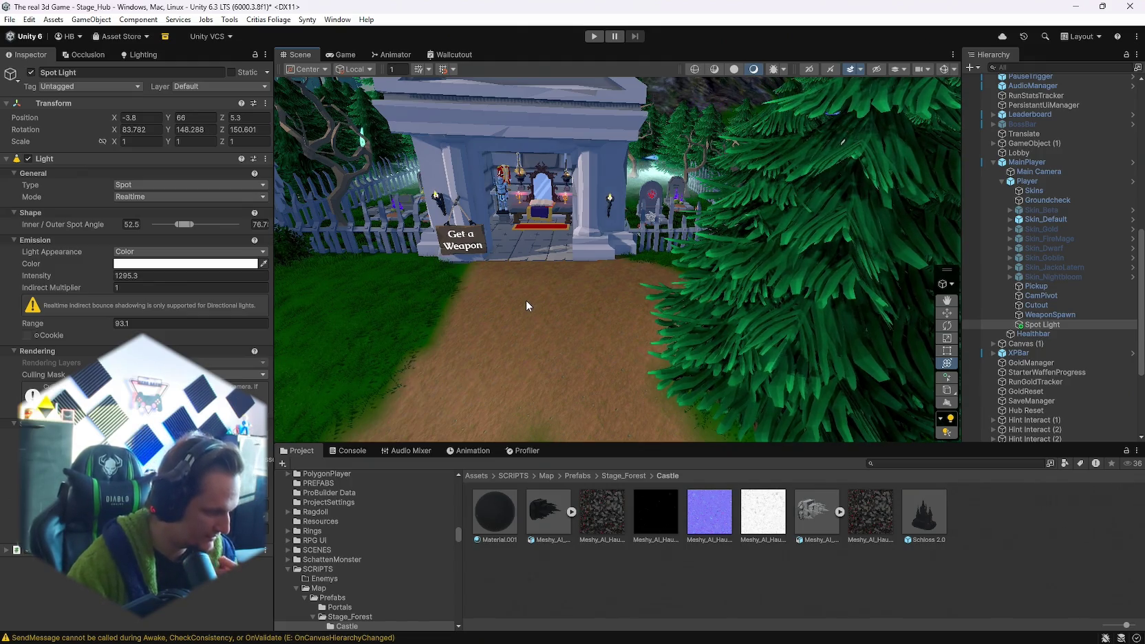
mouse_move(681, 642)
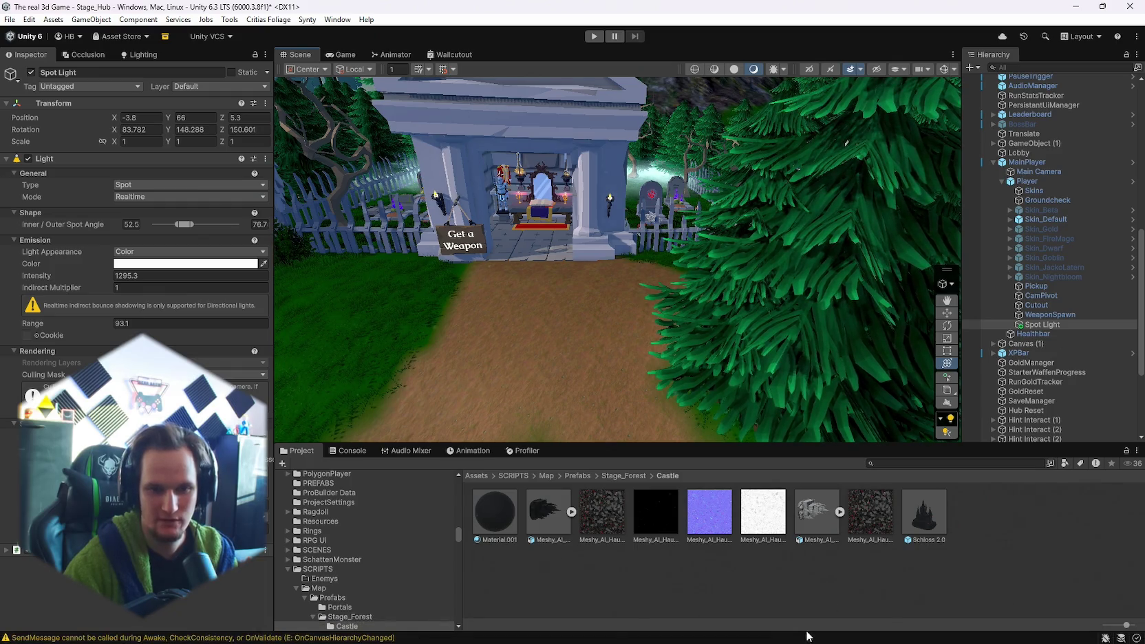
mouse_move(619, 289)
left_mouse_down()
mouse_move(551, 220)
mouse_move(376, 89)
mouse_move(633, 225)
mouse_move(1114, 187)
mouse_move(1098, 186)
left_mouse_up()
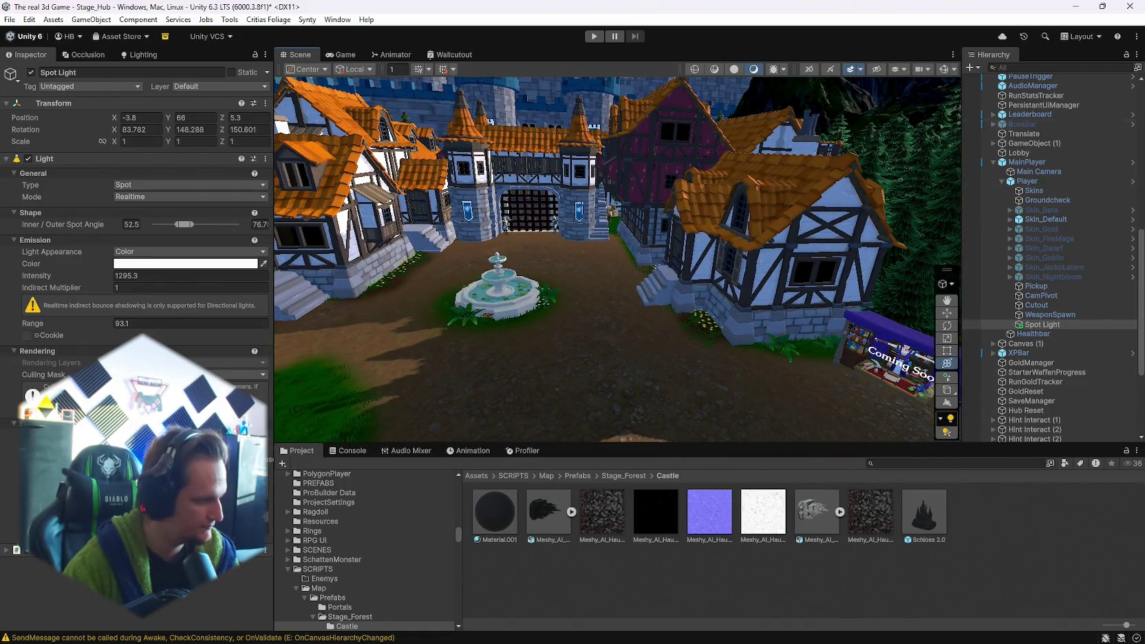
left_click_drag(587, 271, 592, 283)
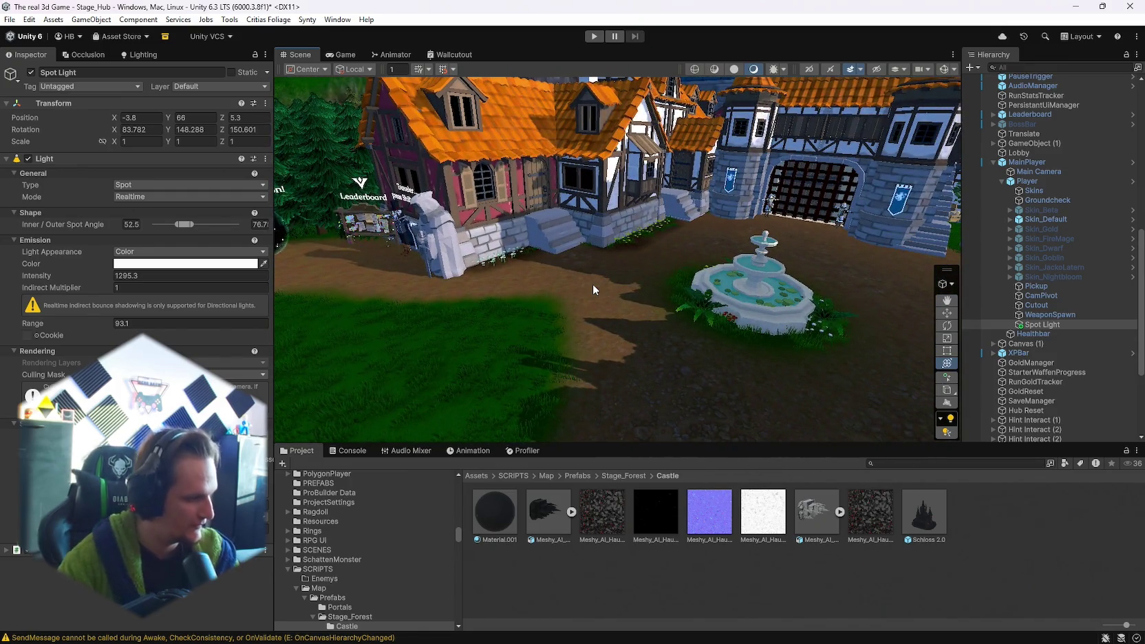
mouse_move(798, 640)
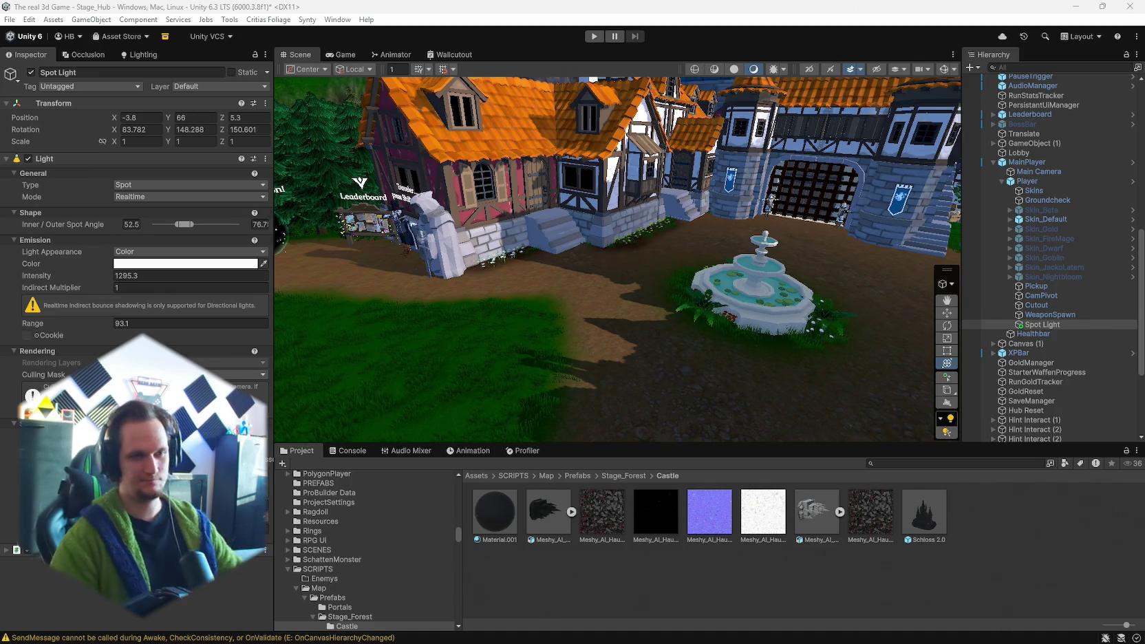
- Turn the view around the player to check the lighting near the Start Run portal
left_click_drag(619, 221, 509, 219)
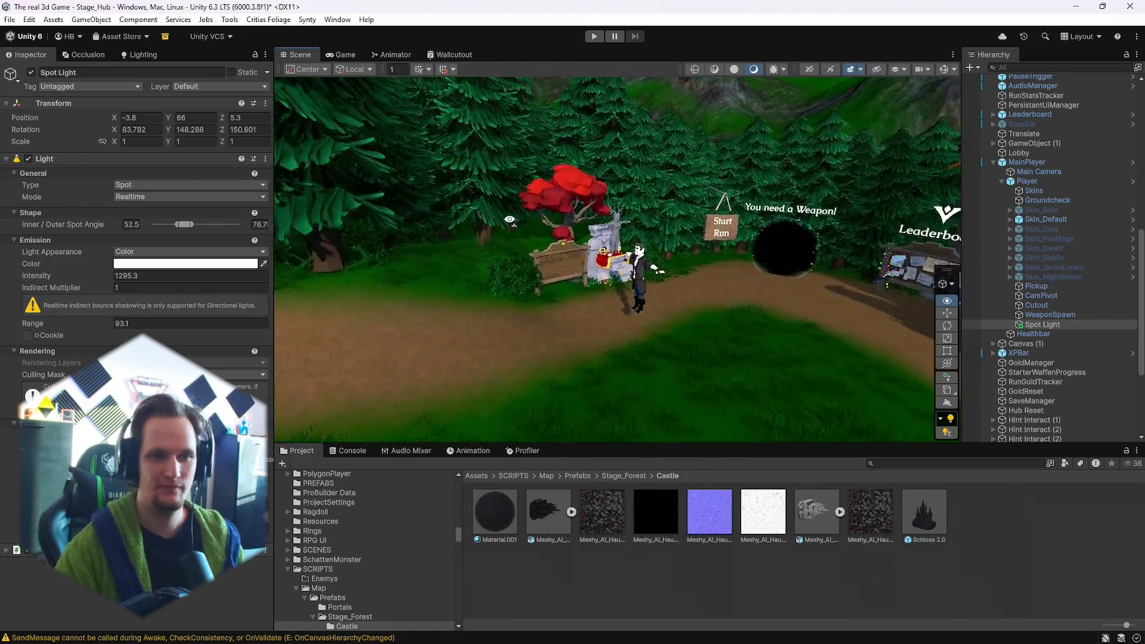
scroll(509, 220, "up", 3)
scroll(512, 217, "down", 5)
scroll(515, 215, "up", 3)
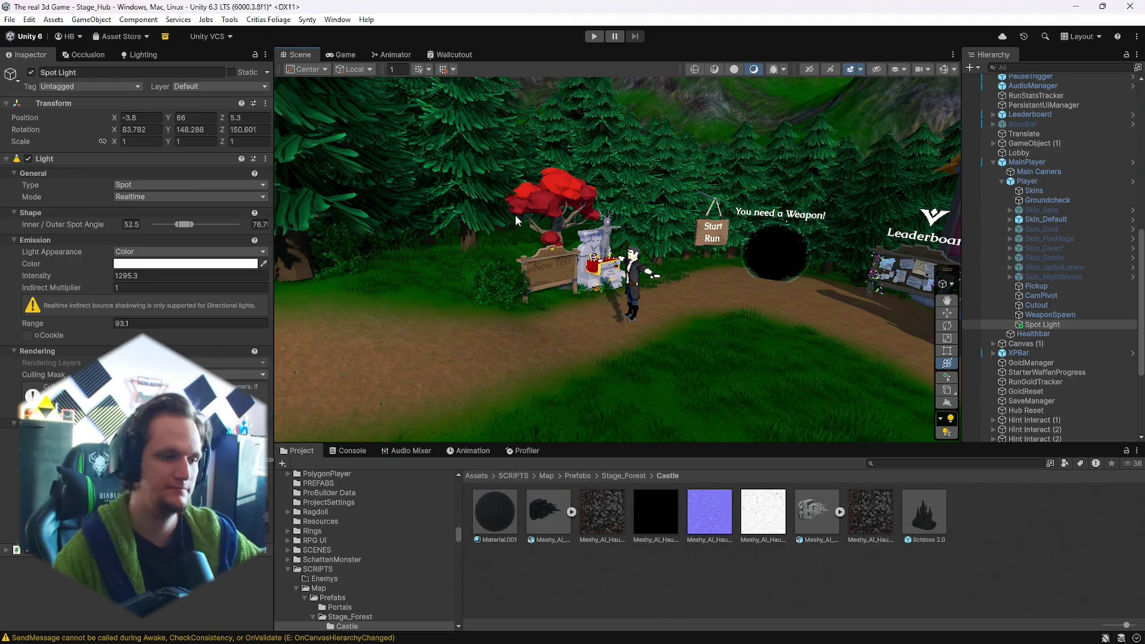
left_click_drag(516, 219, 679, 234)
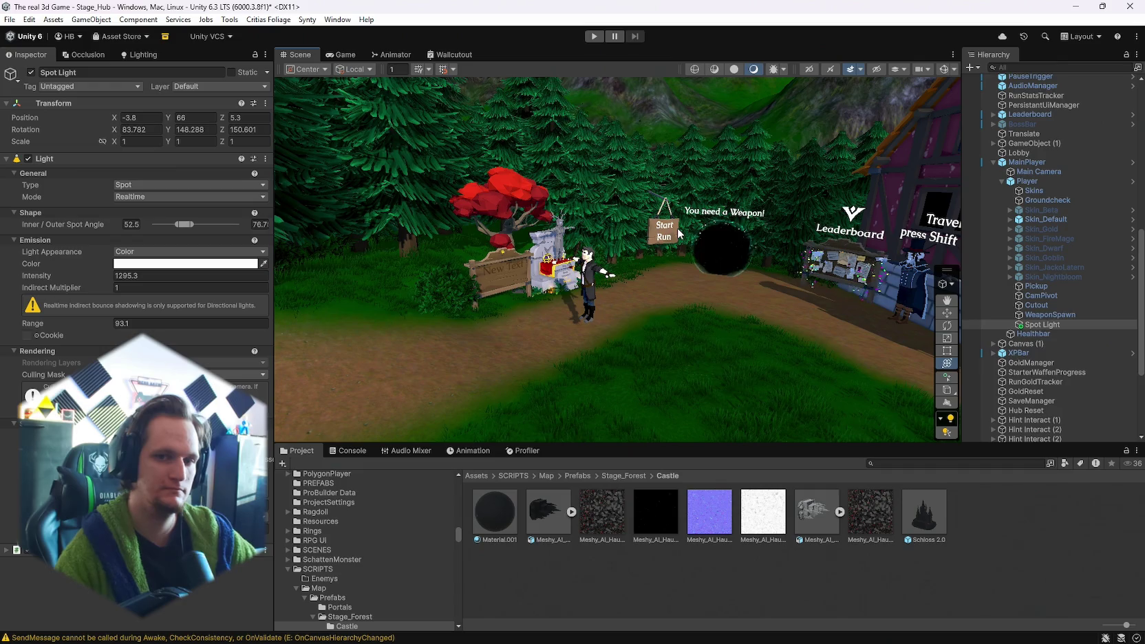
mouse_move(915, 283)
left_mouse_down()
mouse_move(779, 262)
mouse_move(764, 228)
mouse_move(791, 254)
mouse_move(854, 254)
mouse_move(838, 278)
left_mouse_up()
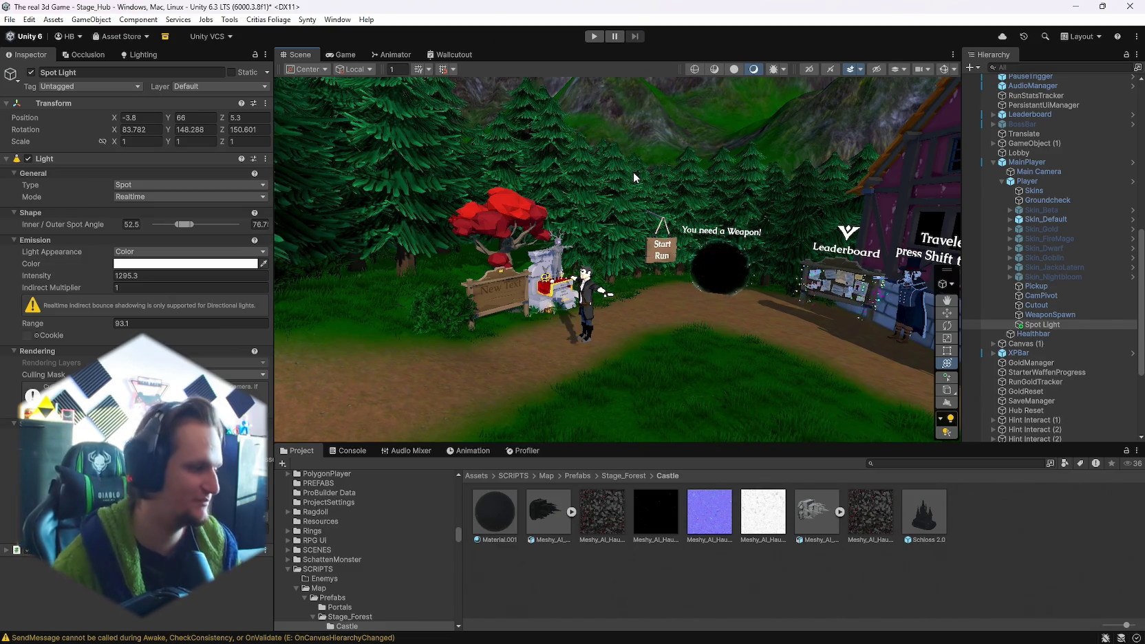
- Save the Stage_Hub scene via File > Save, then run File > Save Project
left_click(10, 19)
left_click(38, 78)
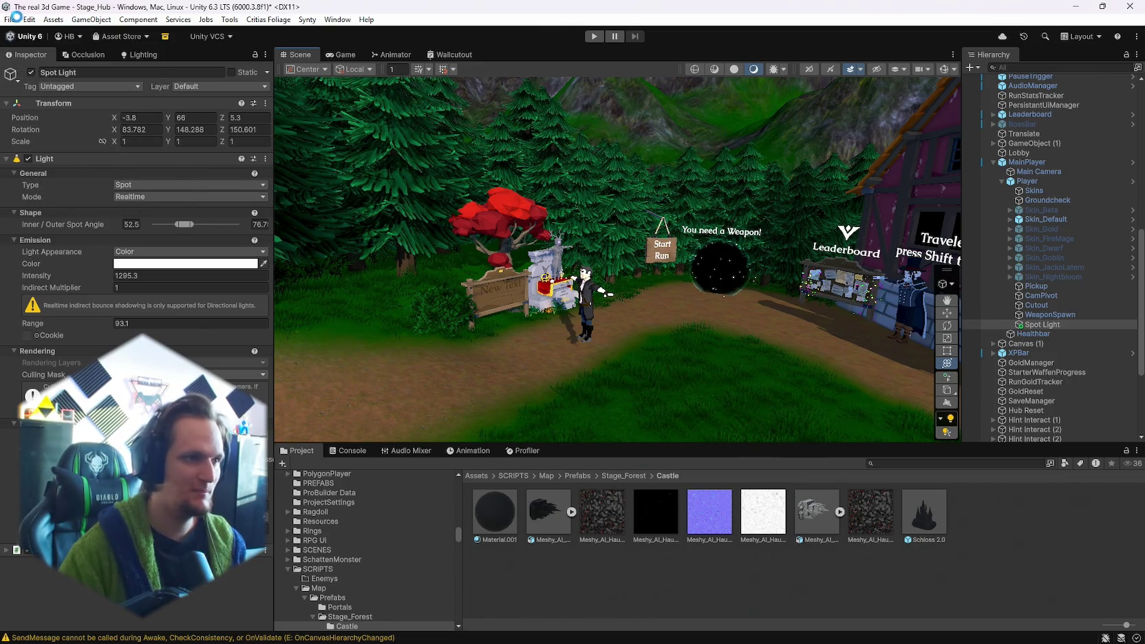
left_click(29, 19)
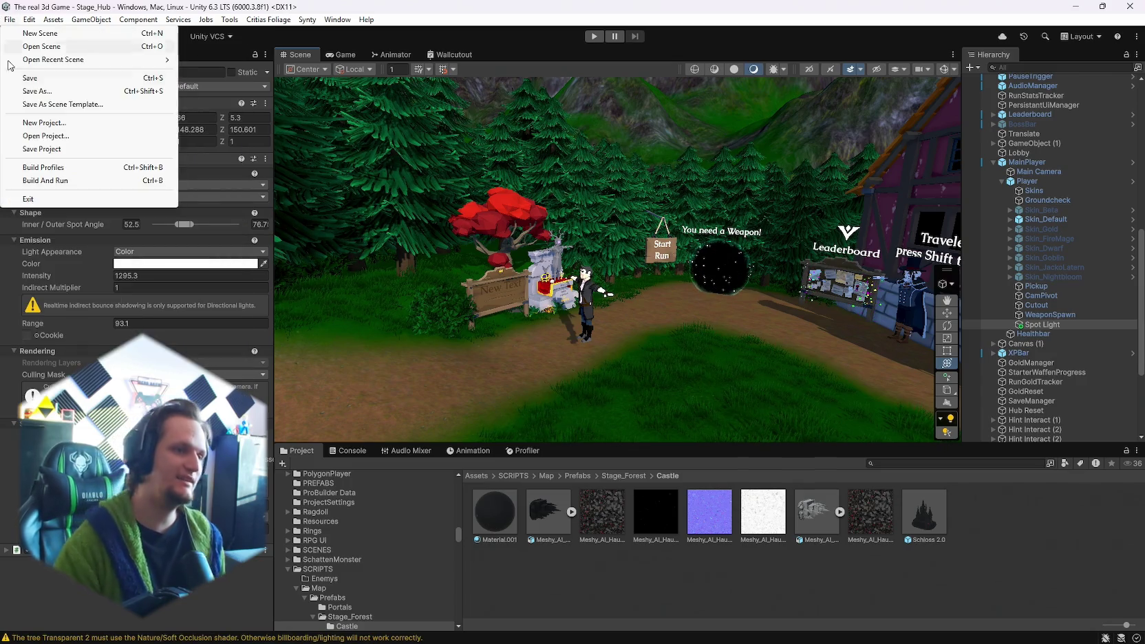
left_click(48, 150)
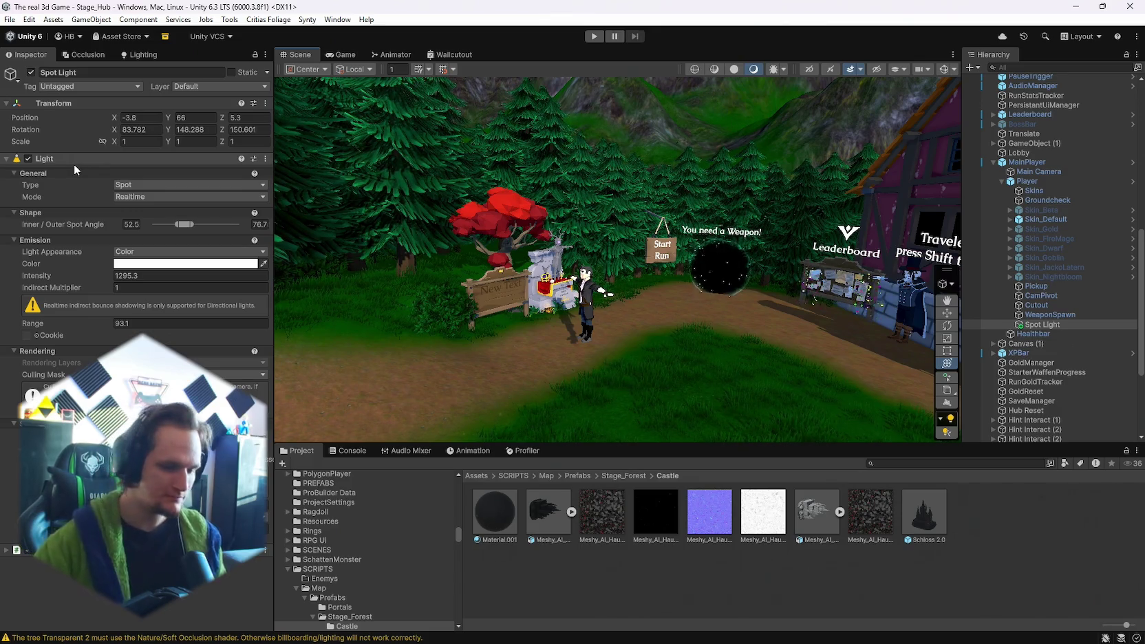
- Orbit toward the houses and mountains and frame the player's Spot Light
mouse_move(619, 262)
left_mouse_down()
mouse_move(894, 206)
mouse_move(1136, 178)
mouse_move(1069, 204)
mouse_move(1060, 244)
left_mouse_up()
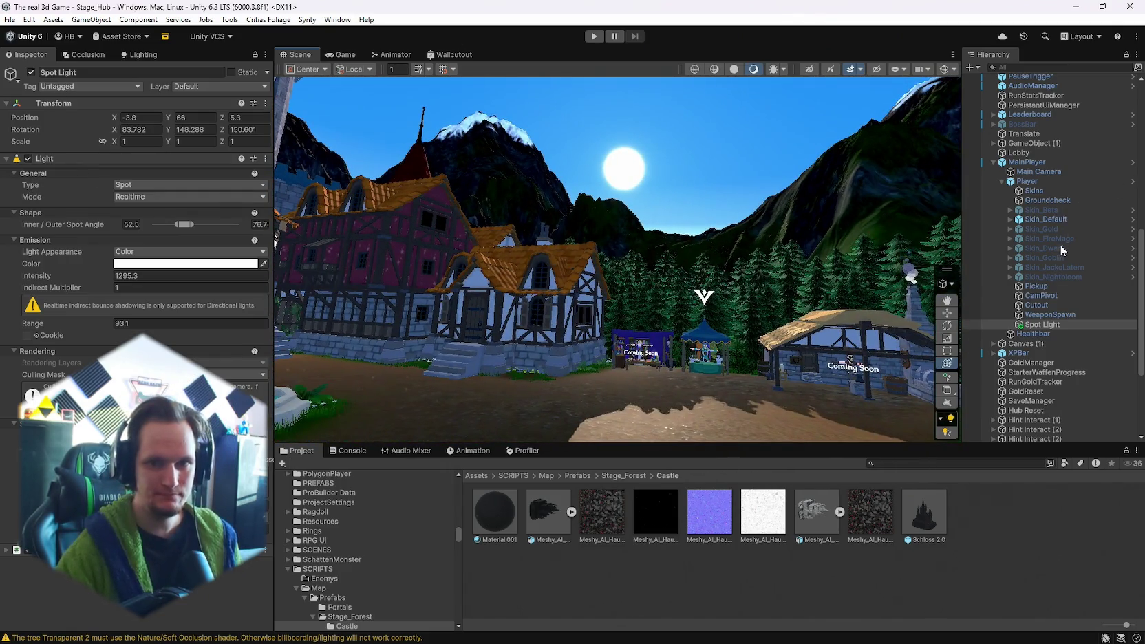
scroll(1060, 244, "up", 10)
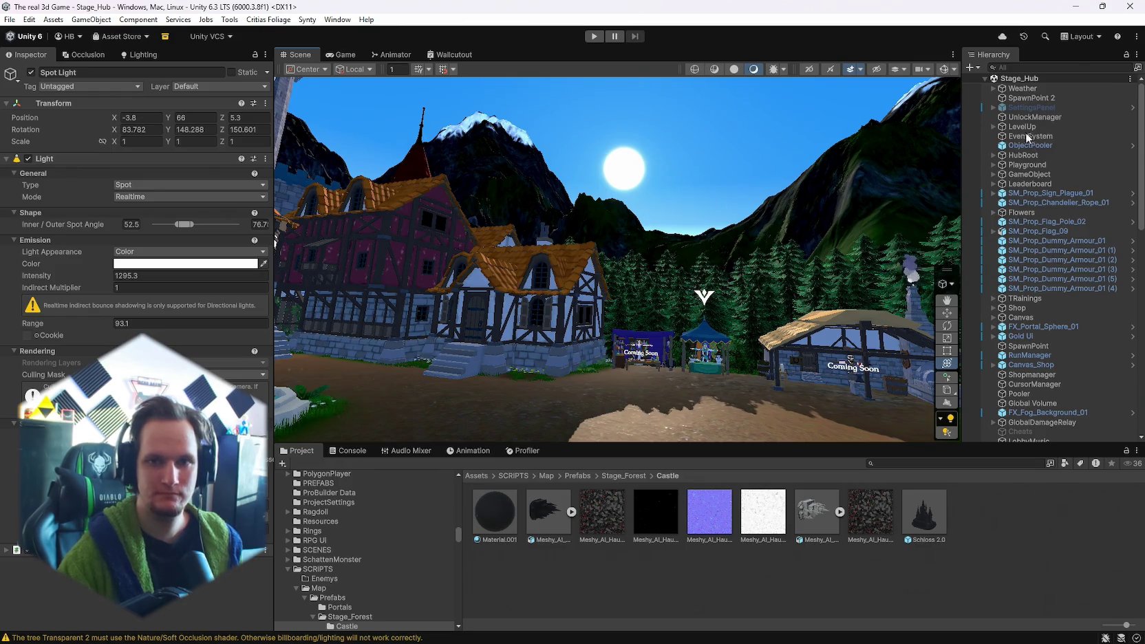
scroll(1041, 146, "down", 5)
scroll(1044, 152, "up", 5)
scroll(1042, 157, "down", 15)
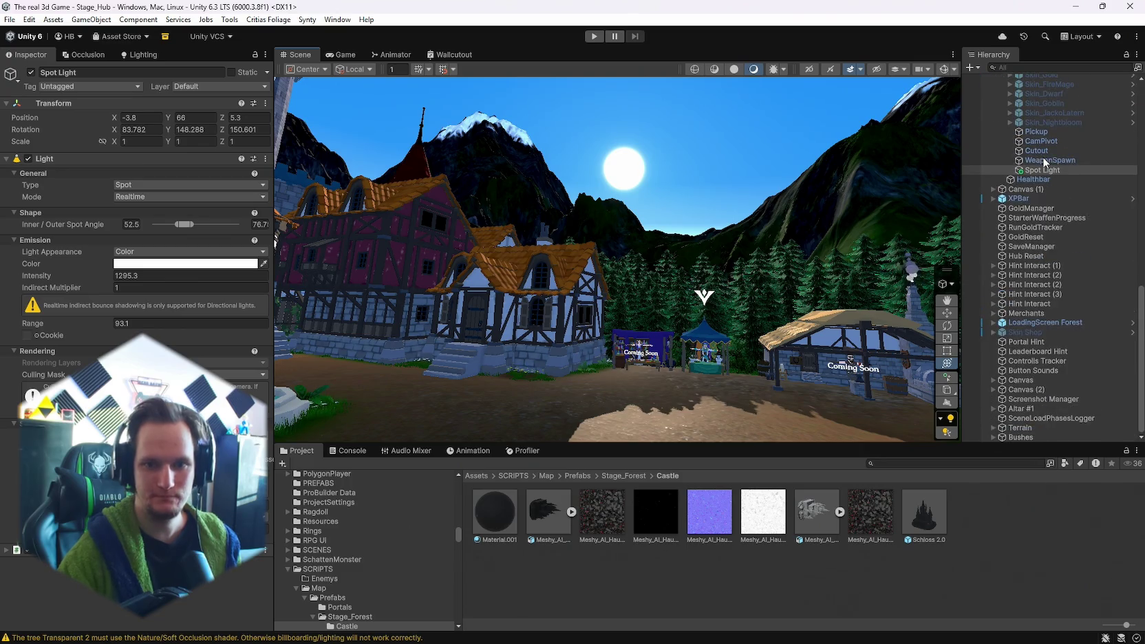
double_click(1041, 170)
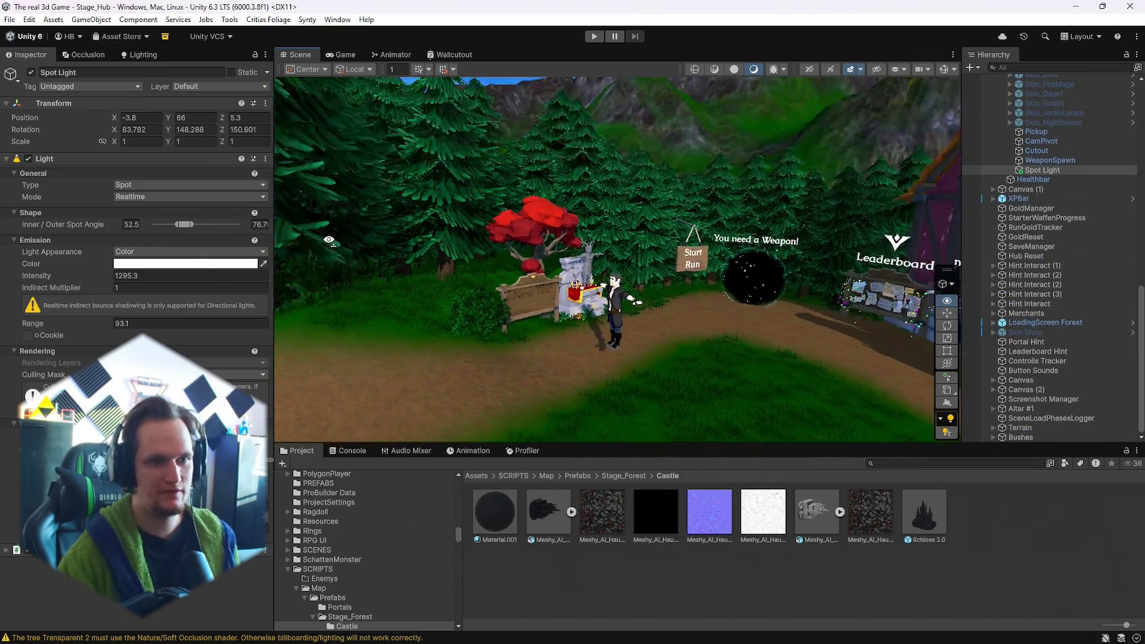
left_click(9, 19)
left_click(10, 19)
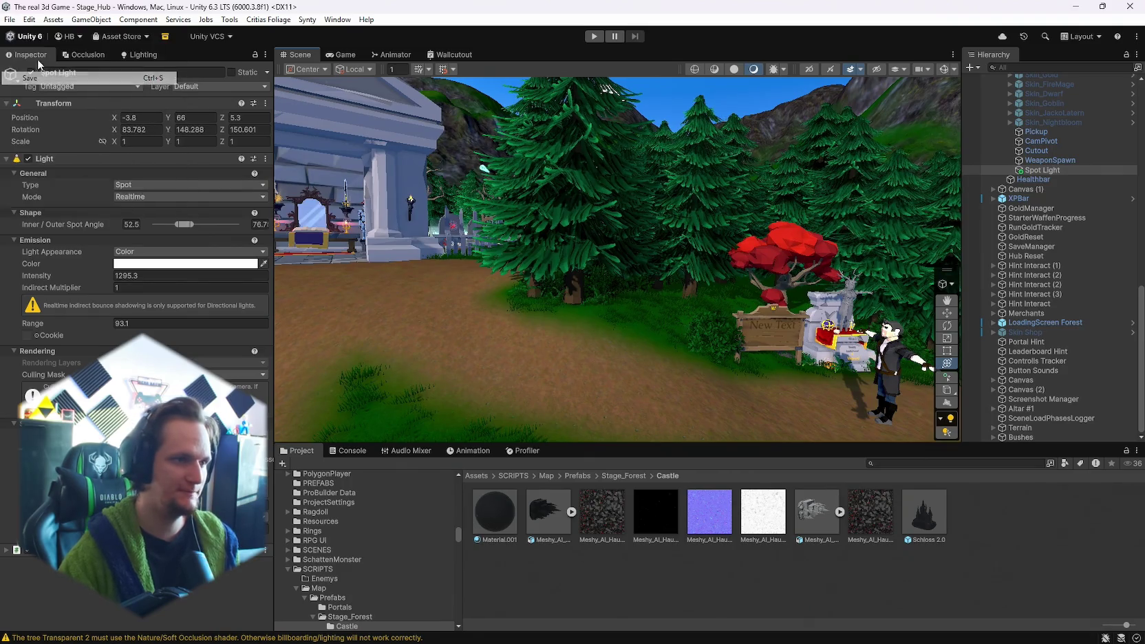
left_click(10, 19)
- Turn the view to the portal path and select the player's Main Camera
mouse_move(482, 296)
left_mouse_down()
mouse_move(659, 301)
mouse_move(707, 276)
mouse_move(932, 265)
mouse_move(944, 316)
mouse_move(742, 205)
mouse_move(644, 264)
mouse_move(602, 221)
mouse_move(626, 183)
mouse_move(757, 172)
left_mouse_up()
scroll(1090, 248, "up", 10)
scroll(1089, 250, "up", 3)
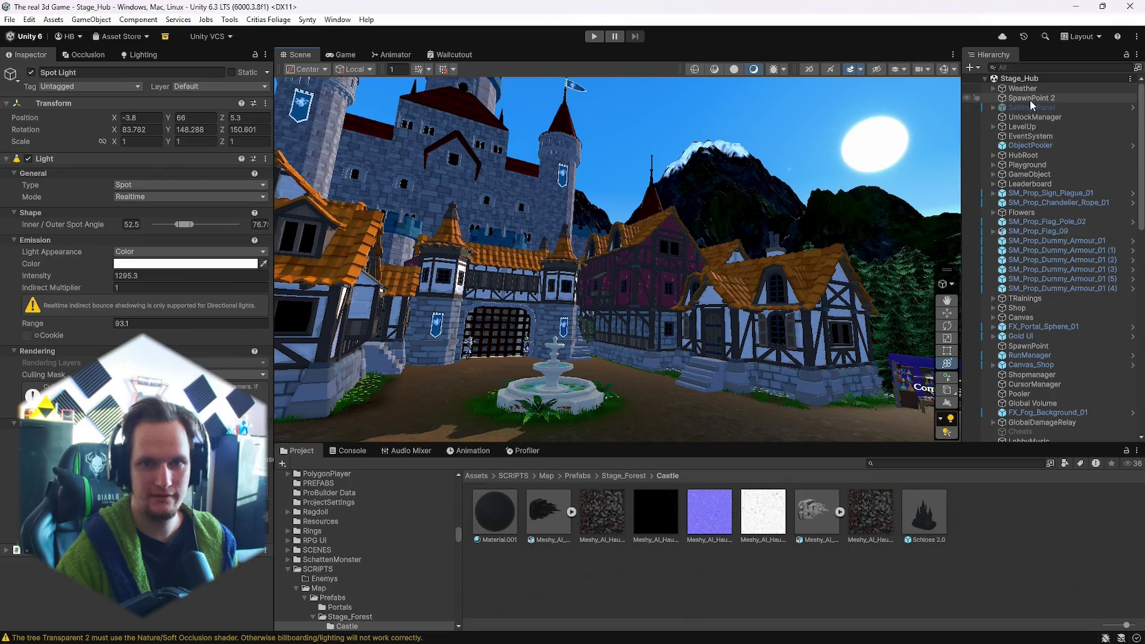
scroll(1068, 258, "up", 3)
scroll(1067, 261, "down", 10)
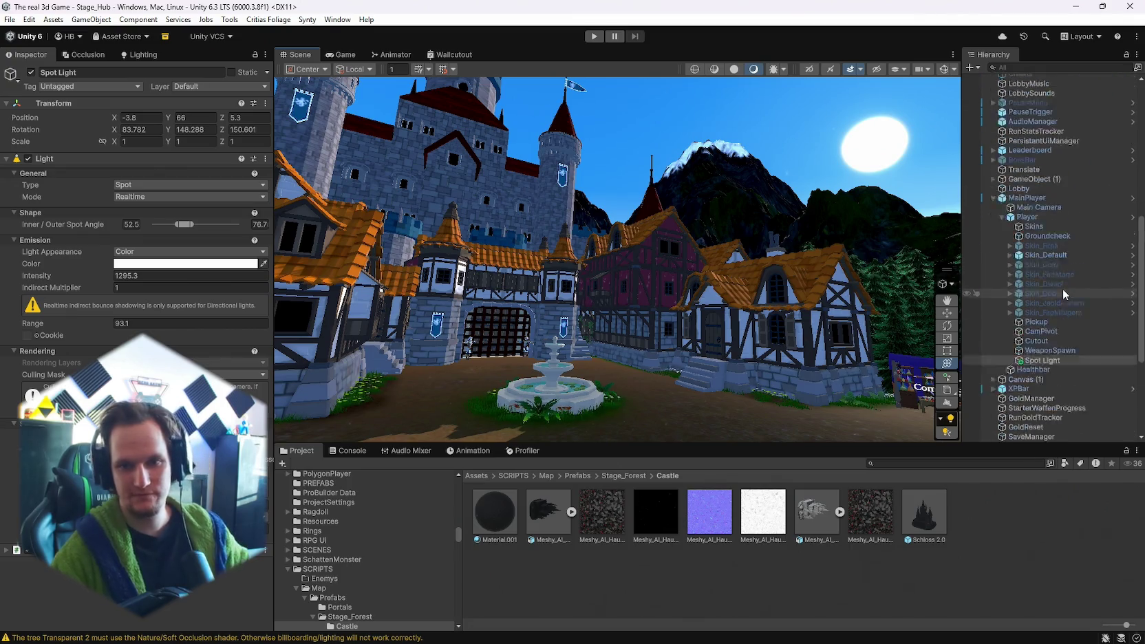
scroll(1062, 289, "down", 1)
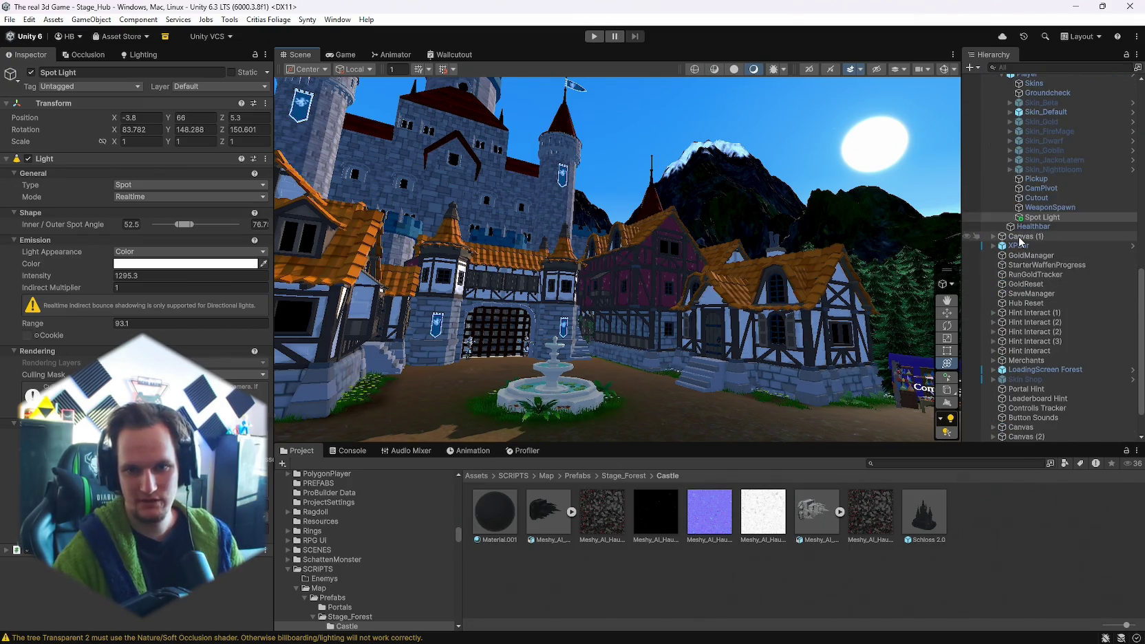
scroll(1033, 272, "down", 1)
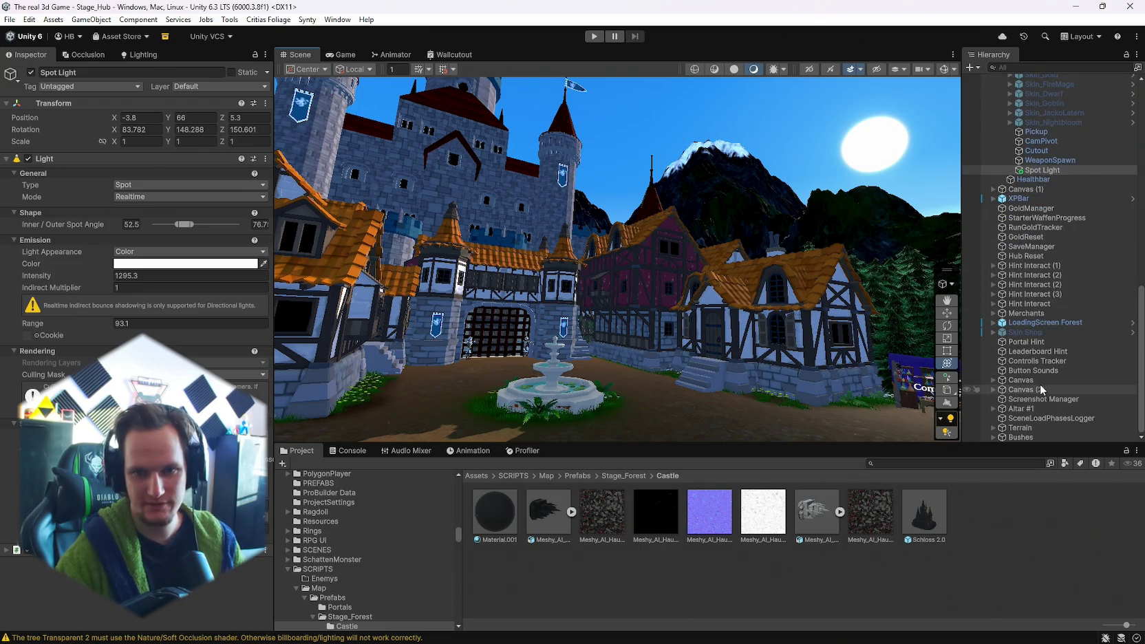
scroll(1047, 382, "up", 10)
scroll(1046, 386, "down", 5)
left_click(1039, 339)
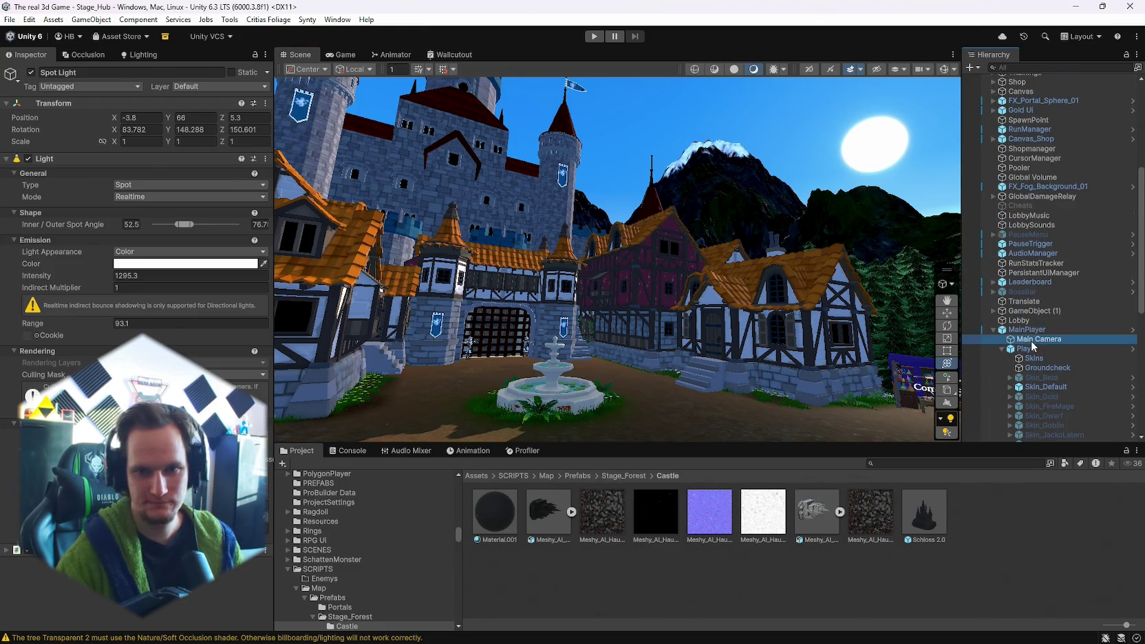
- Set the Main Camera's far clipping plane to 3000
left_click(164, 248)
type("3000")
scroll(164, 250, "down", 4)
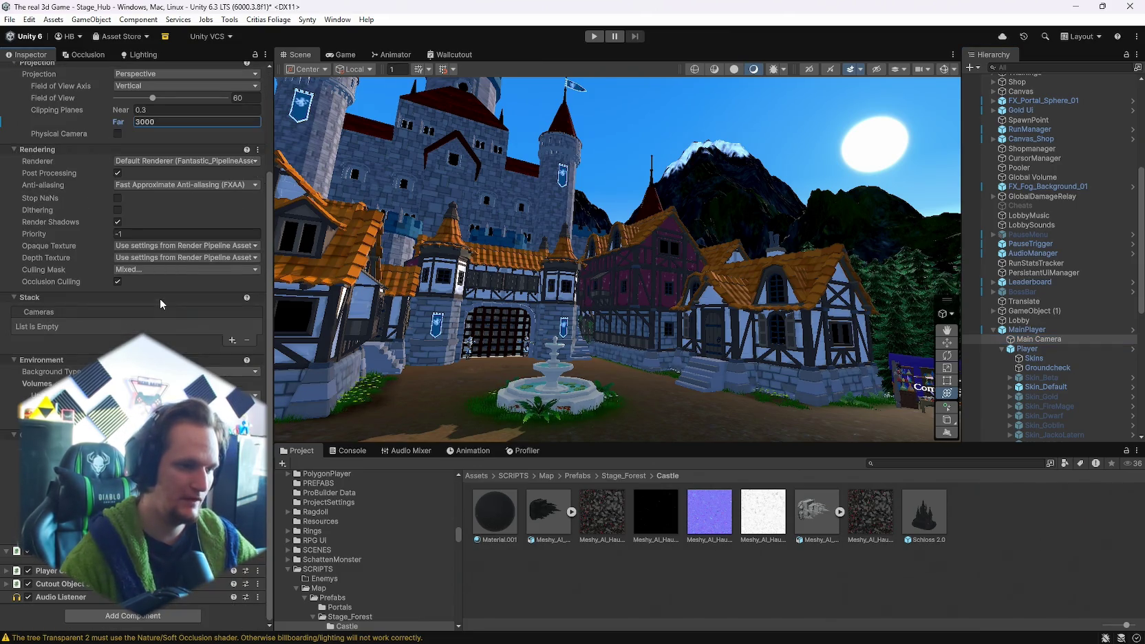
- Save the Stage_Hub scene and the whole project
left_click(9, 19)
left_click(30, 77)
left_click(10, 19)
left_click(42, 148)
- Check the Build Profiles window, then close the Unity editor
left_click(9, 20)
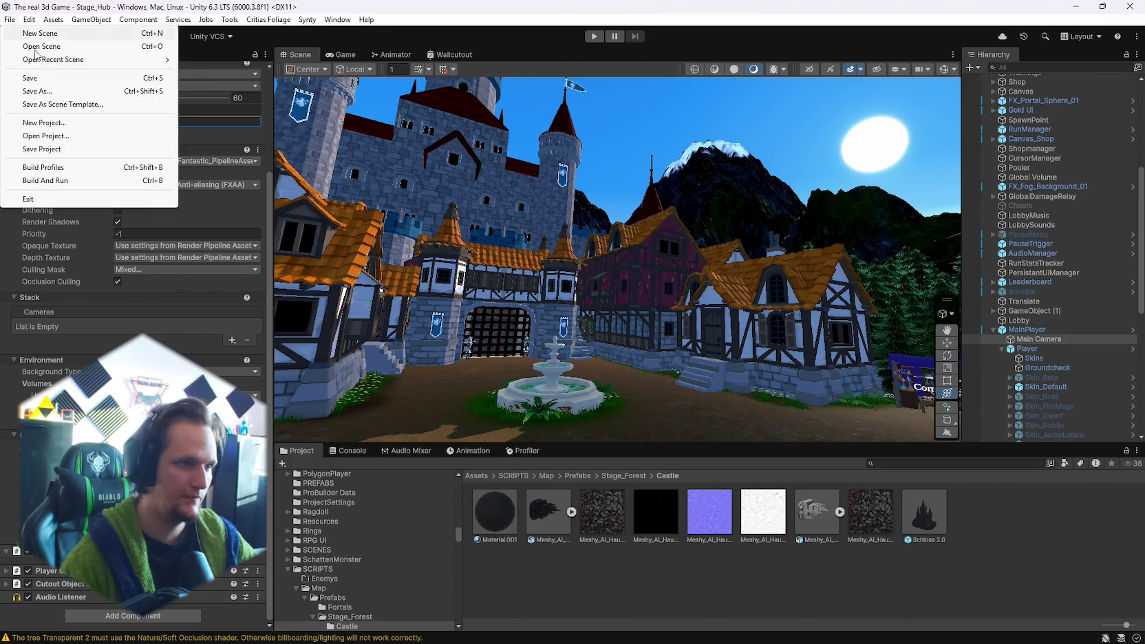
left_click(47, 167)
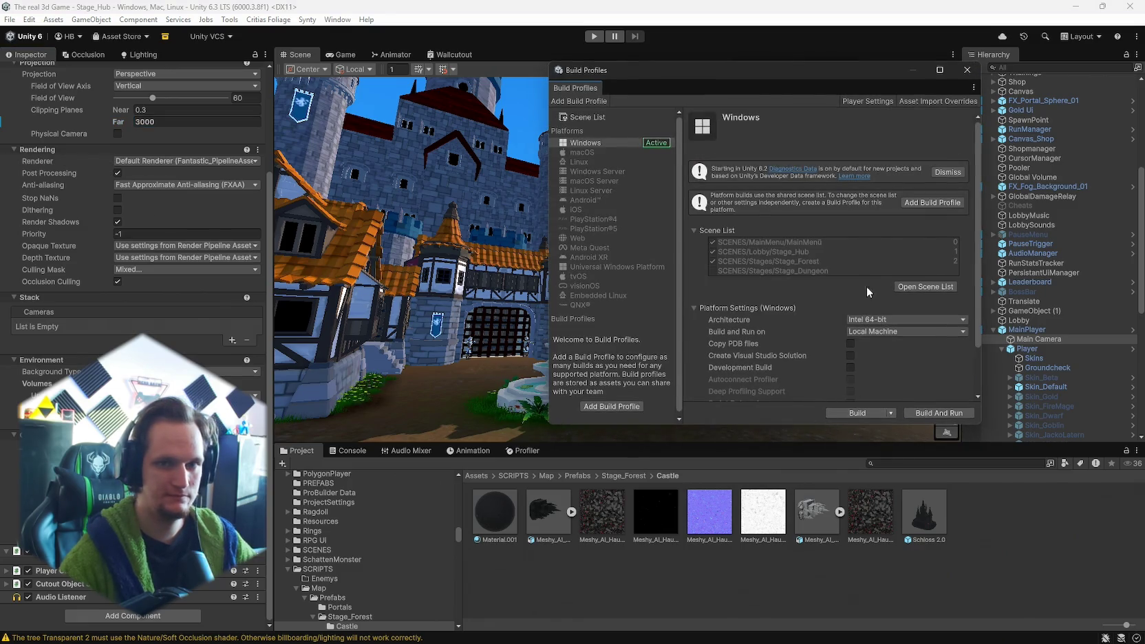
left_click(966, 69)
left_click(1129, 7)
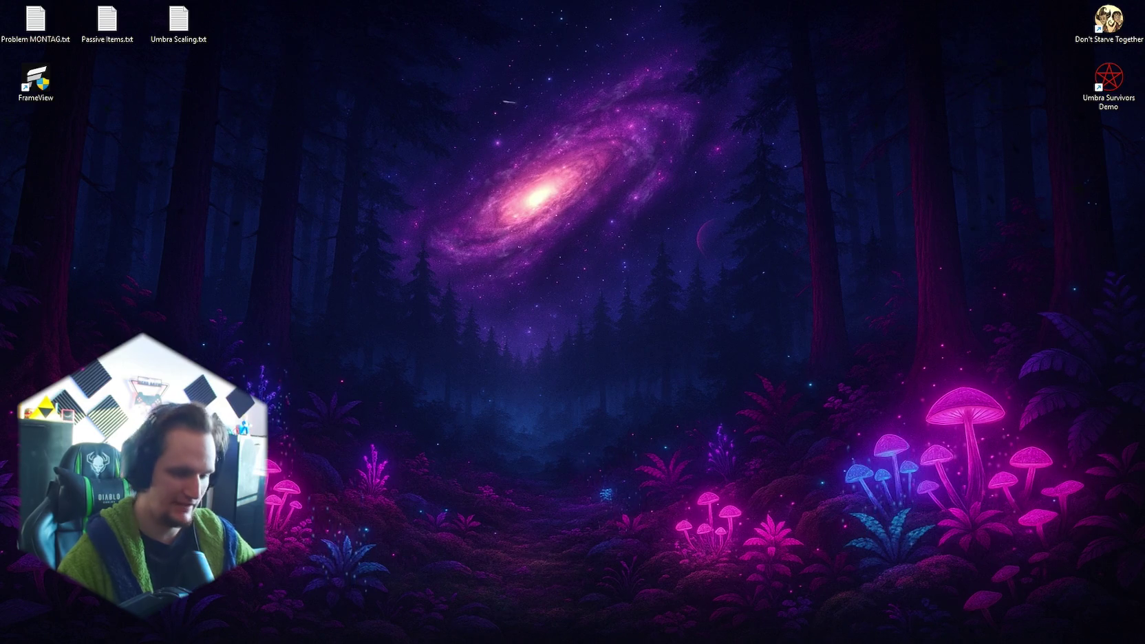
- Launch Unity Hub from the taskbar to reopen the game project
mouse_move(702, 640)
left_click(740, 633)
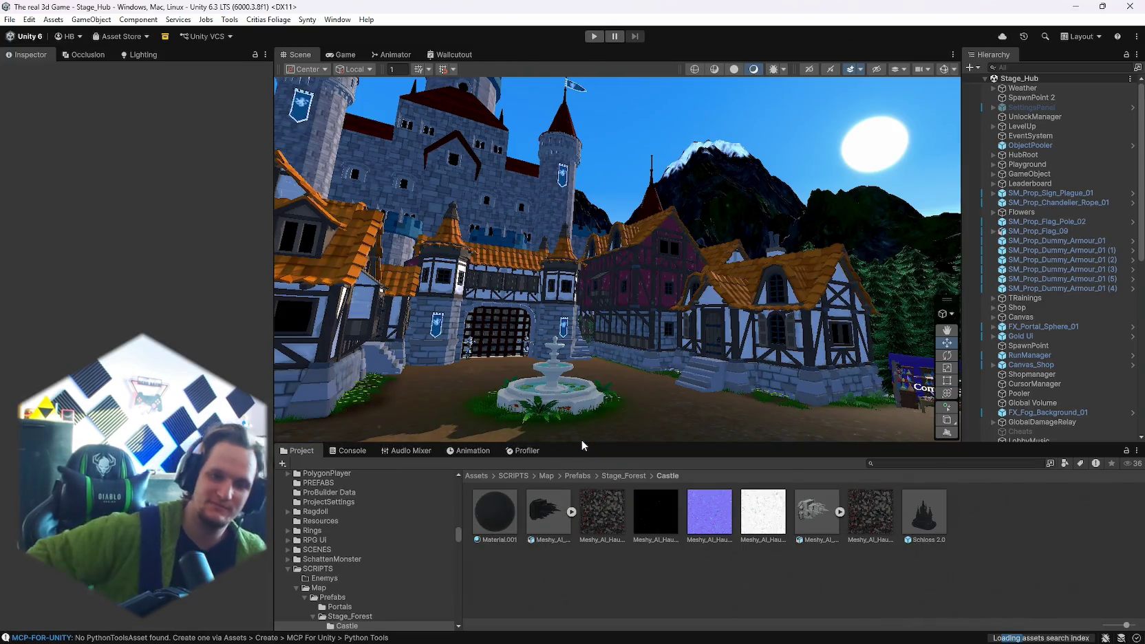
- Build the Windows player from Build Profiles into the ContentBuilder Test folder
key("w")
mouse_move(732, 311)
left_mouse_down()
mouse_move(271, 353)
mouse_move(320, 397)
mouse_move(924, 294)
mouse_move(565, 237)
mouse_move(667, 195)
mouse_move(545, 161)
mouse_move(750, 137)
mouse_move(789, 201)
mouse_move(723, 192)
mouse_move(551, 220)
mouse_move(565, 206)
left_mouse_up()
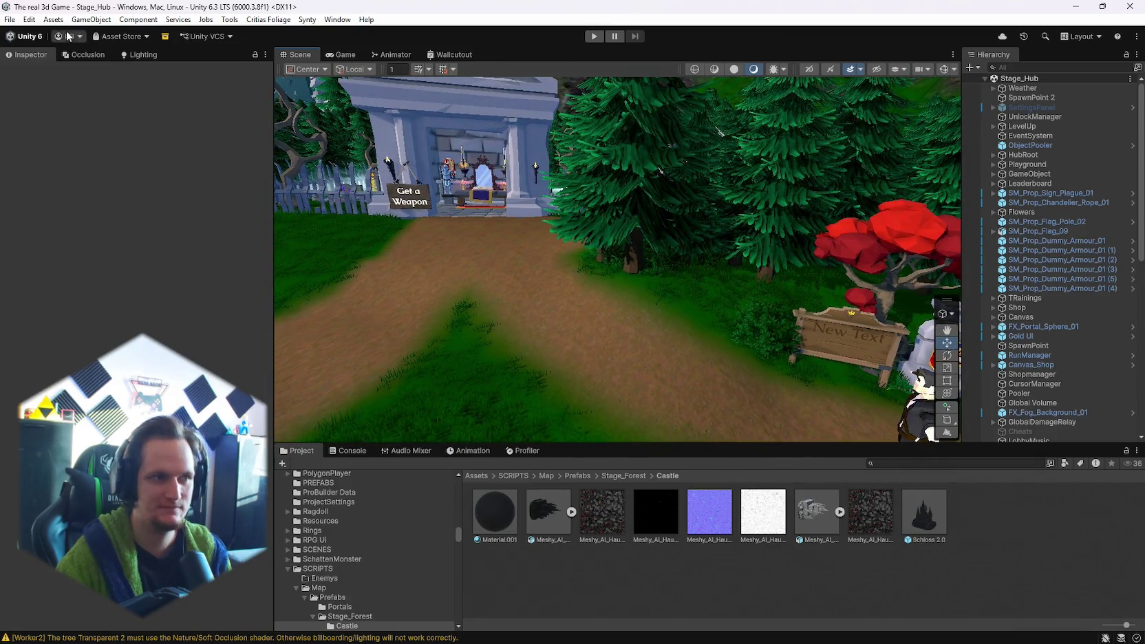
left_click(10, 19)
left_click(41, 168)
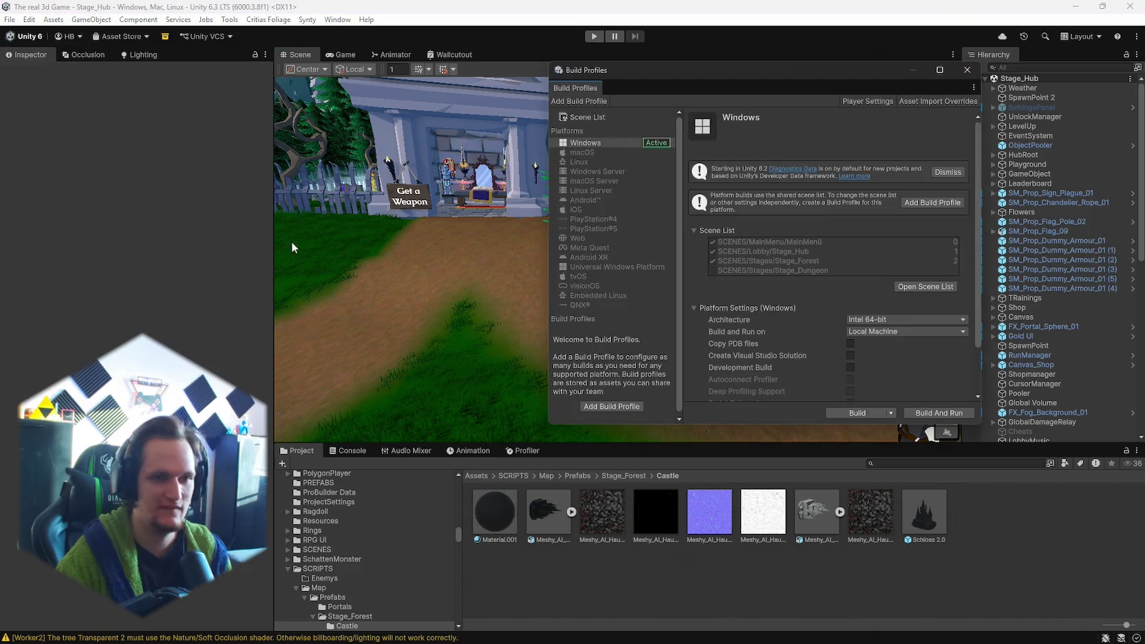
left_click(858, 413)
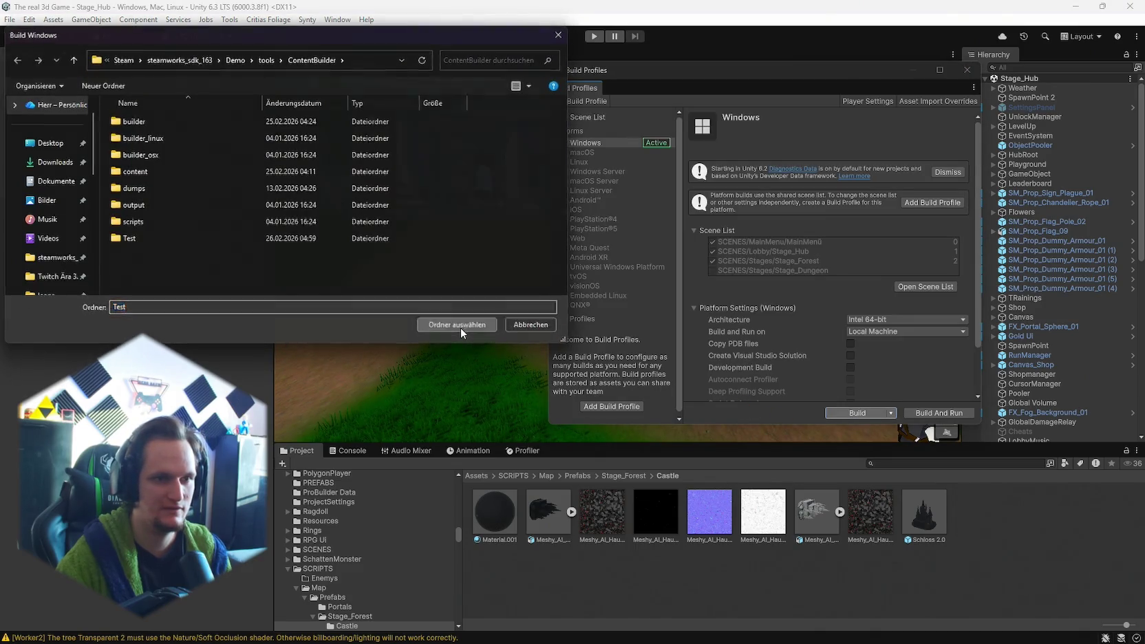
left_click(461, 328)
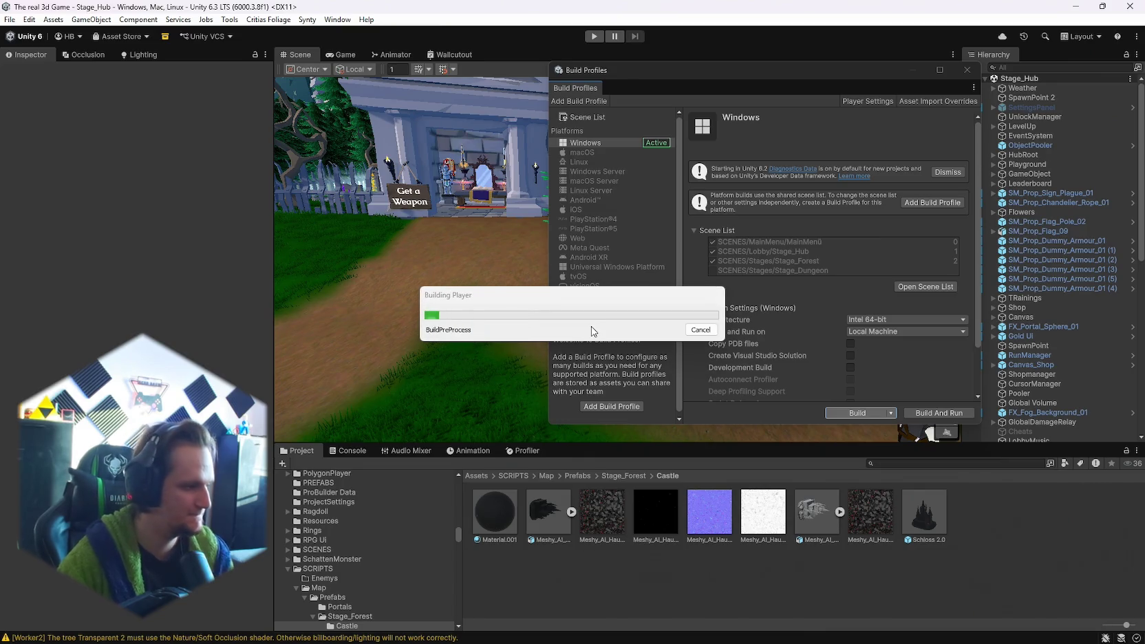